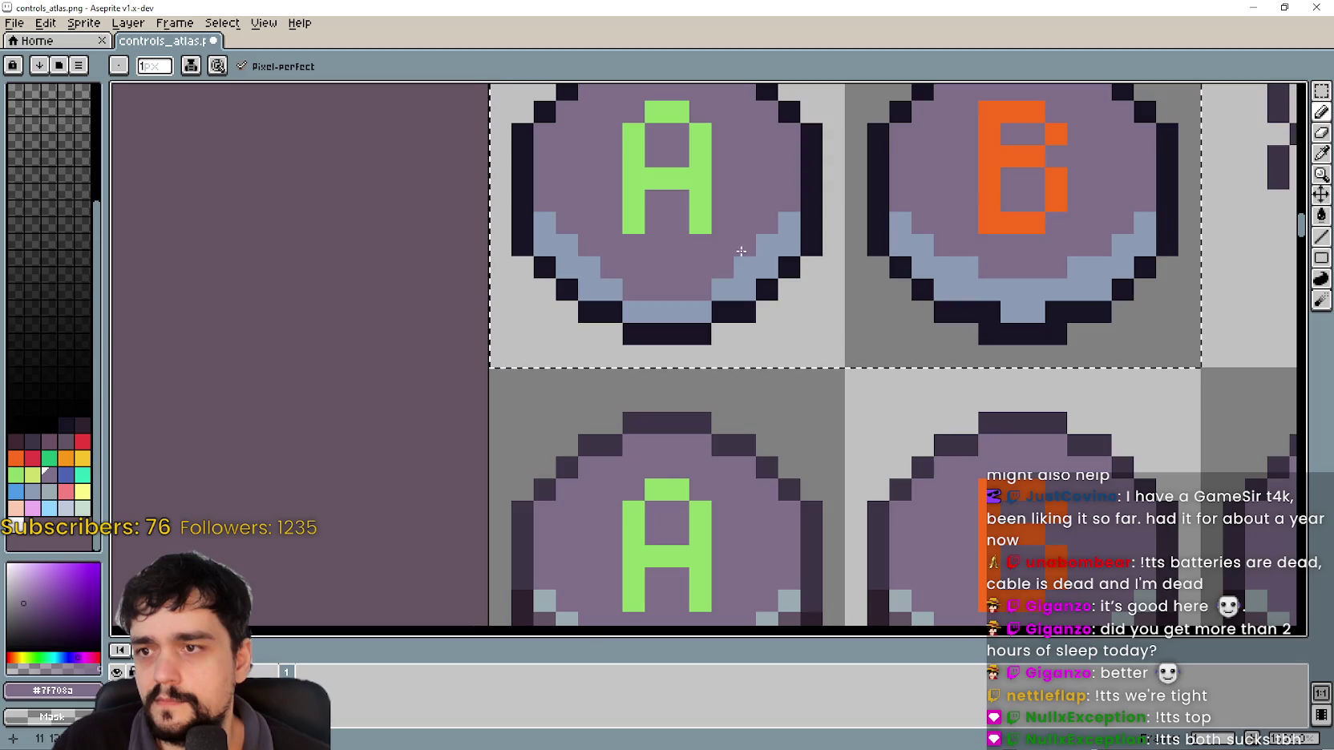
# - Paint the A button's stray light-blue rim pixel purple #7F708A, then zoom out
pyautogui.click(745, 268)
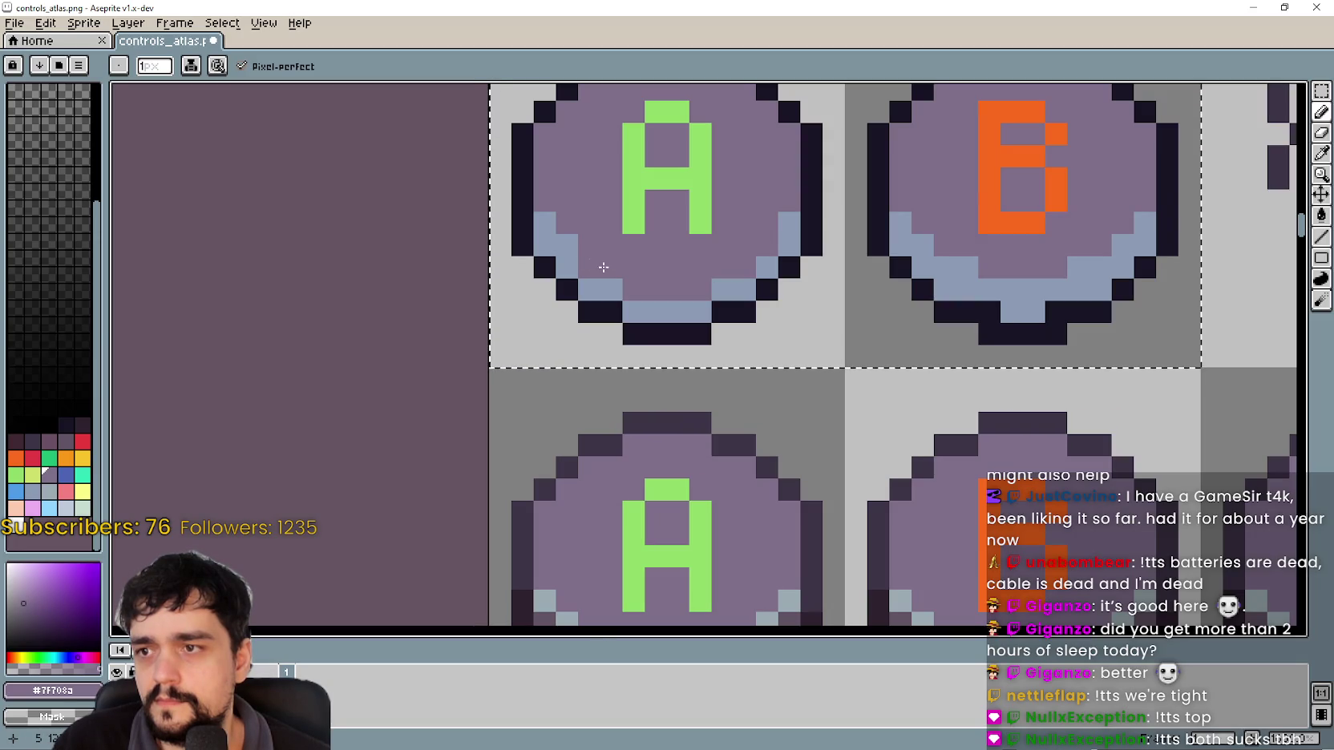
pyautogui.scroll(-3, 561, 244)
pyautogui.scroll(-2, 797, 394)
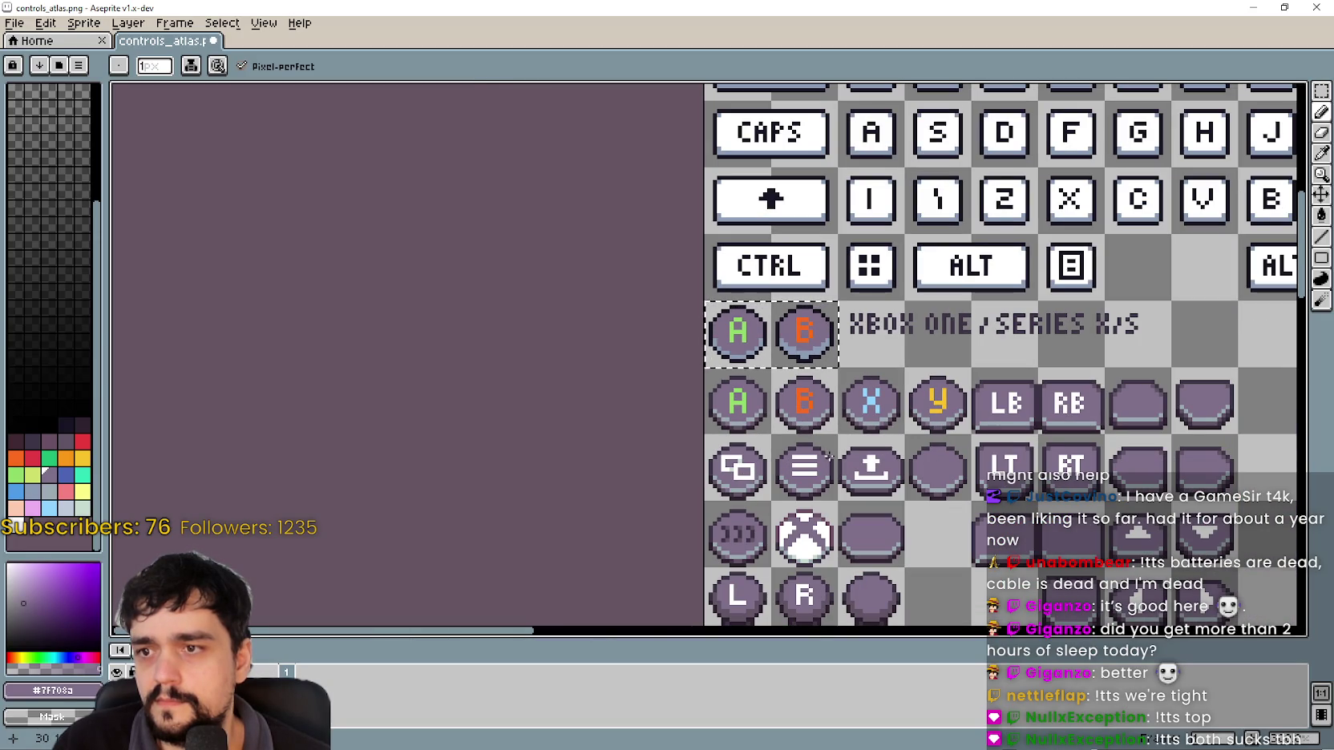
pyautogui.scroll(-1, 828, 457)
pyautogui.scroll(-1, 826, 459)
pyautogui.scroll(3, 761, 473)
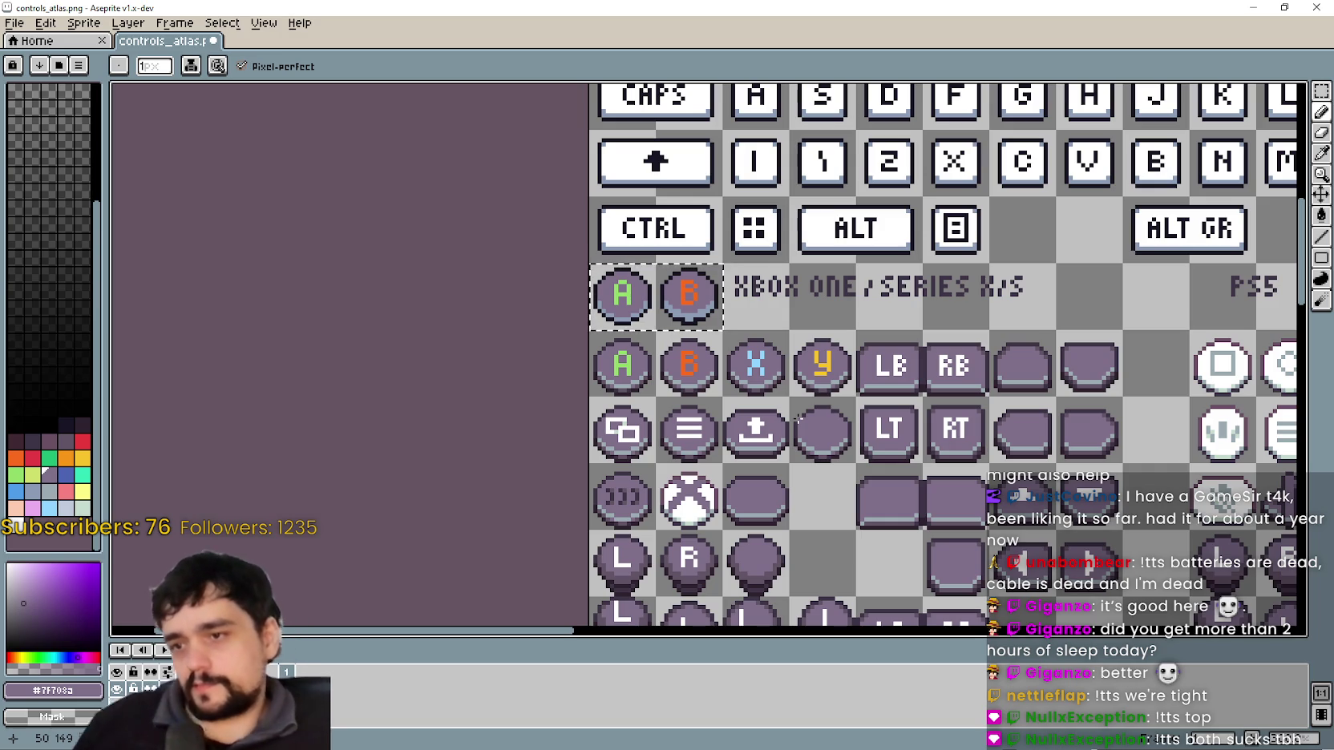
# - Use the Magic Wand (W) to select the blue A and B button cells
pyautogui.scroll(2, 689, 510)
pyautogui.scroll(1, 690, 512)
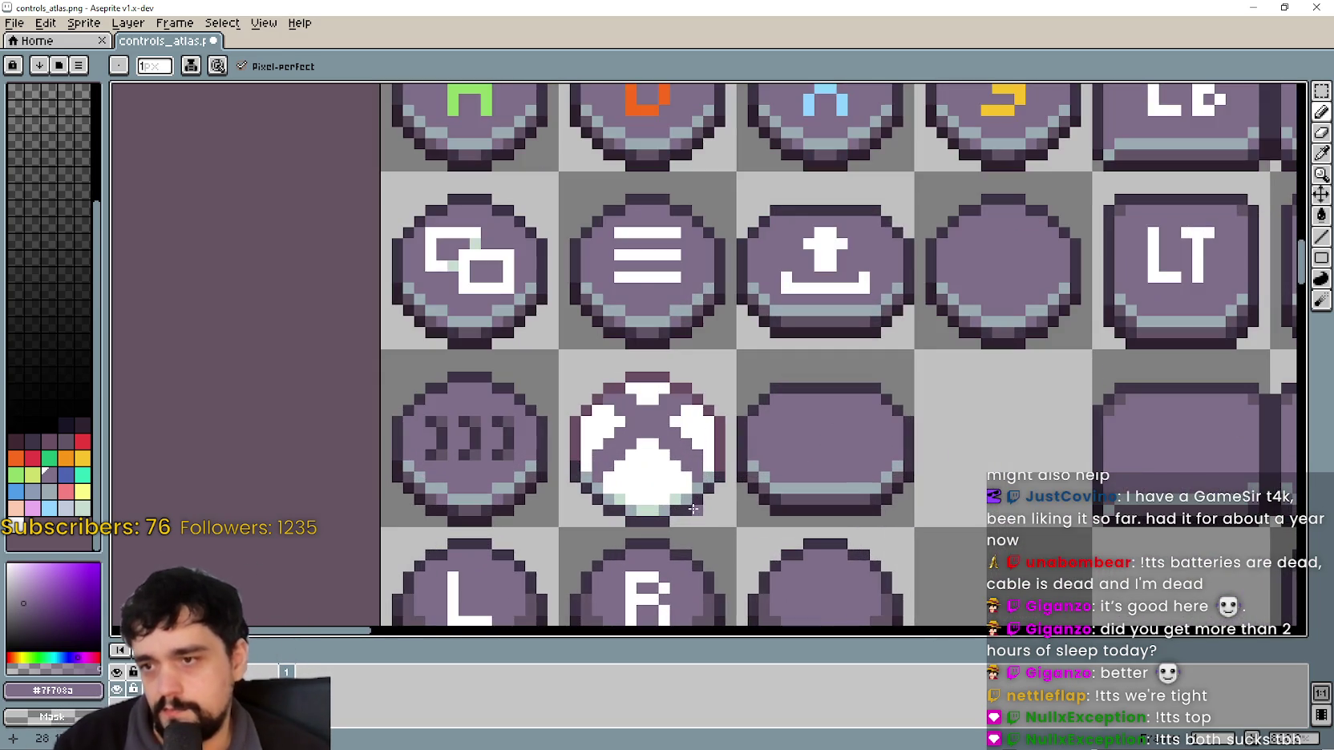
pyautogui.scroll(-4, 683, 513)
pyautogui.scroll(-2, 616, 319)
pyautogui.scroll(-2, 616, 319)
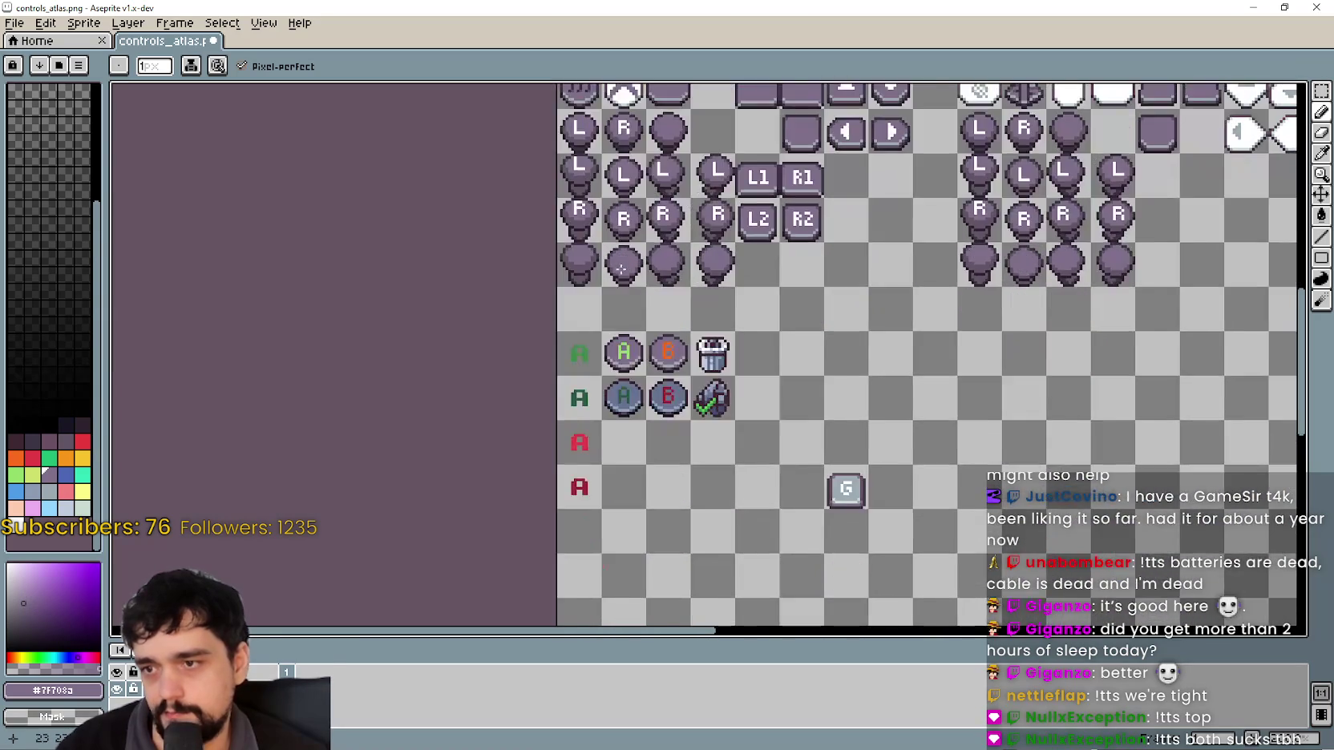
pyautogui.scroll(1, 615, 319)
pyautogui.scroll(1, 616, 319)
pyautogui.press('w')
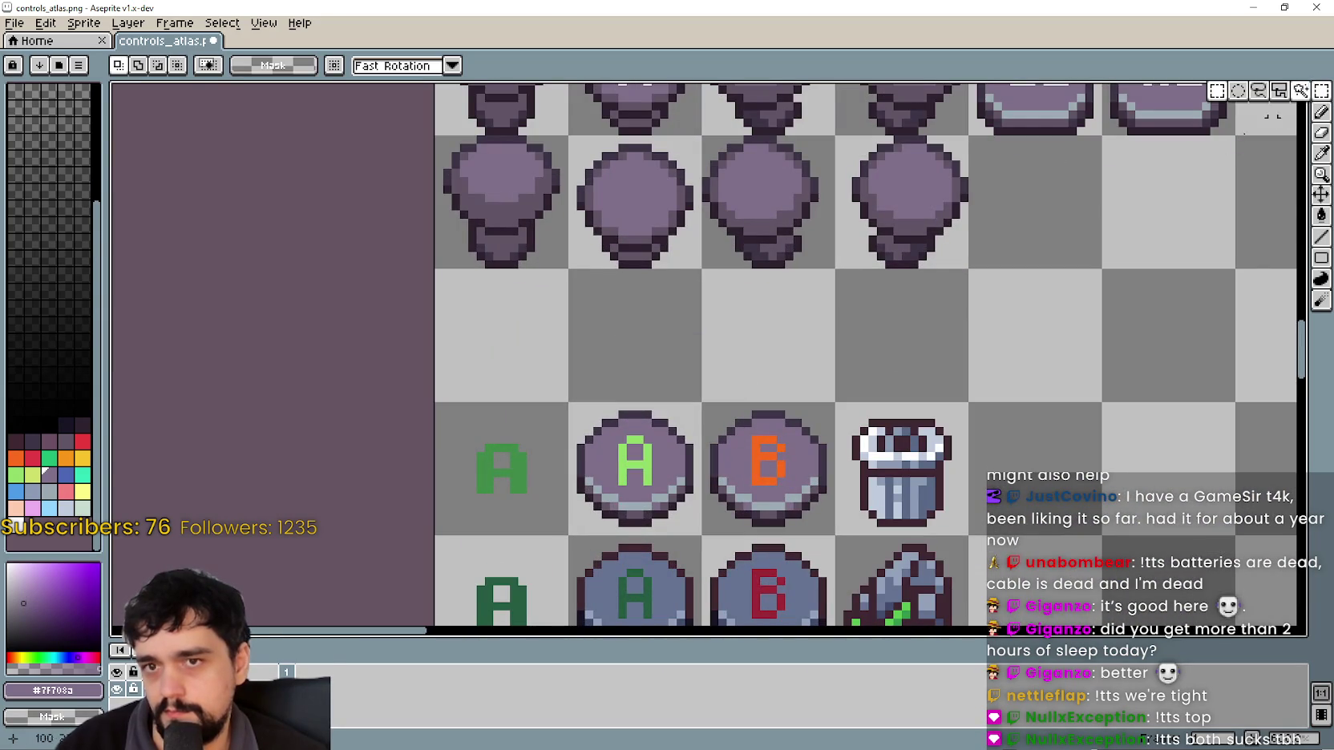
pyautogui.scroll(4, 583, 465)
pyautogui.scroll(-3, 605, 442)
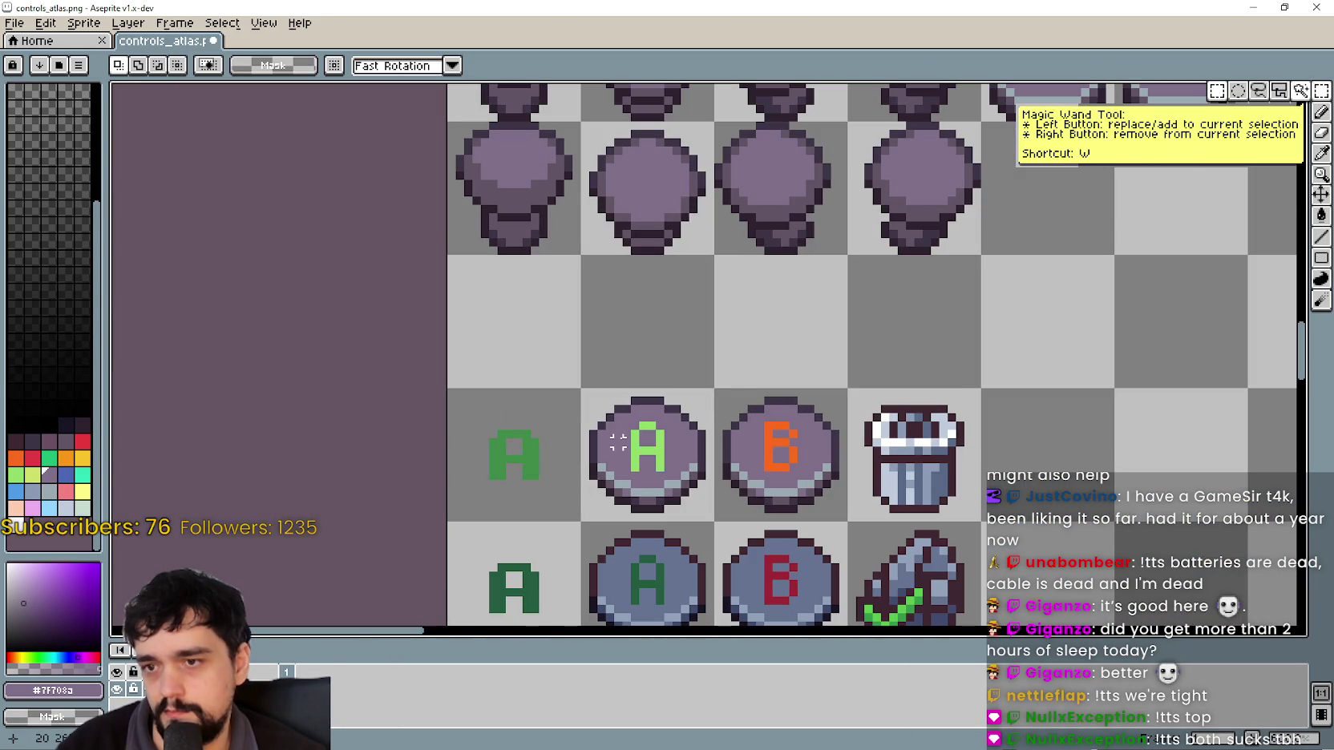
pyautogui.scroll(2, 617, 443)
pyautogui.scroll(3, 617, 442)
pyautogui.scroll(-5, 724, 399)
pyautogui.scroll(3, 724, 398)
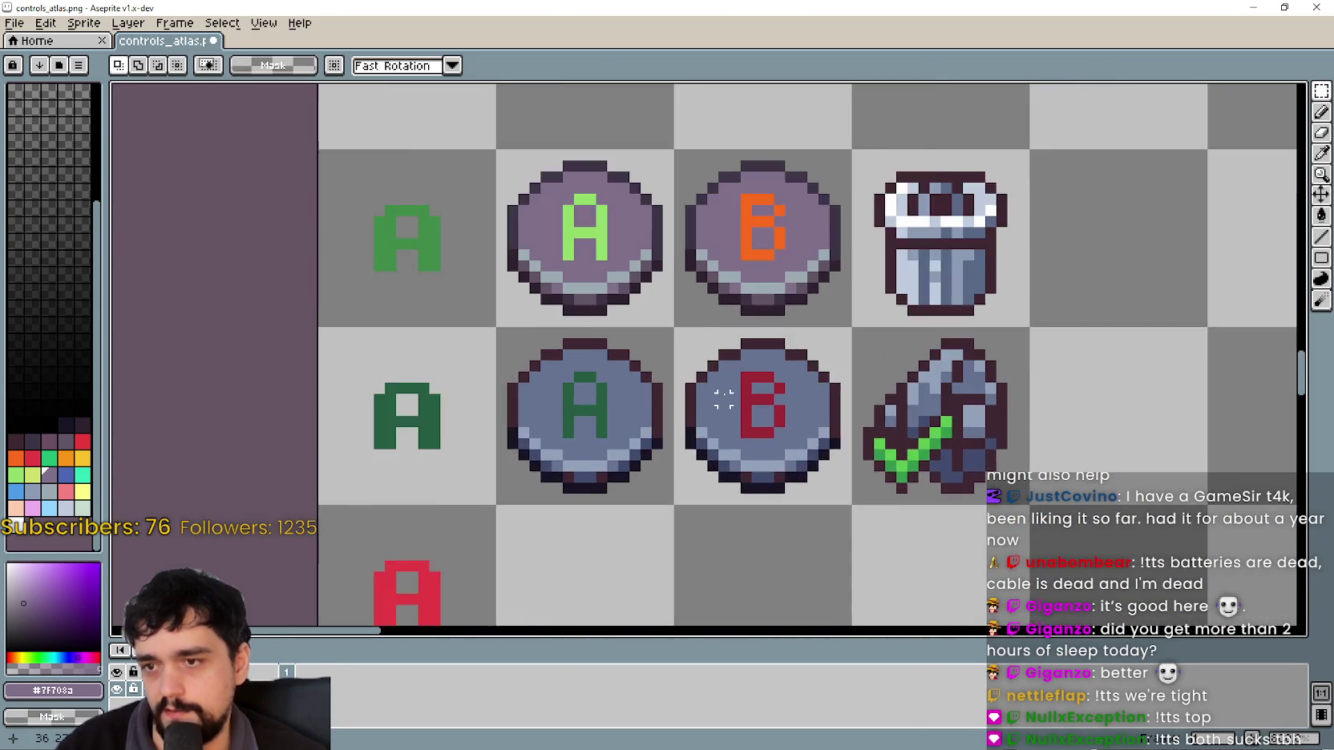
pyautogui.scroll(1, 724, 398)
pyautogui.moveTo(476, 431); pyautogui.dragTo(769, 429)
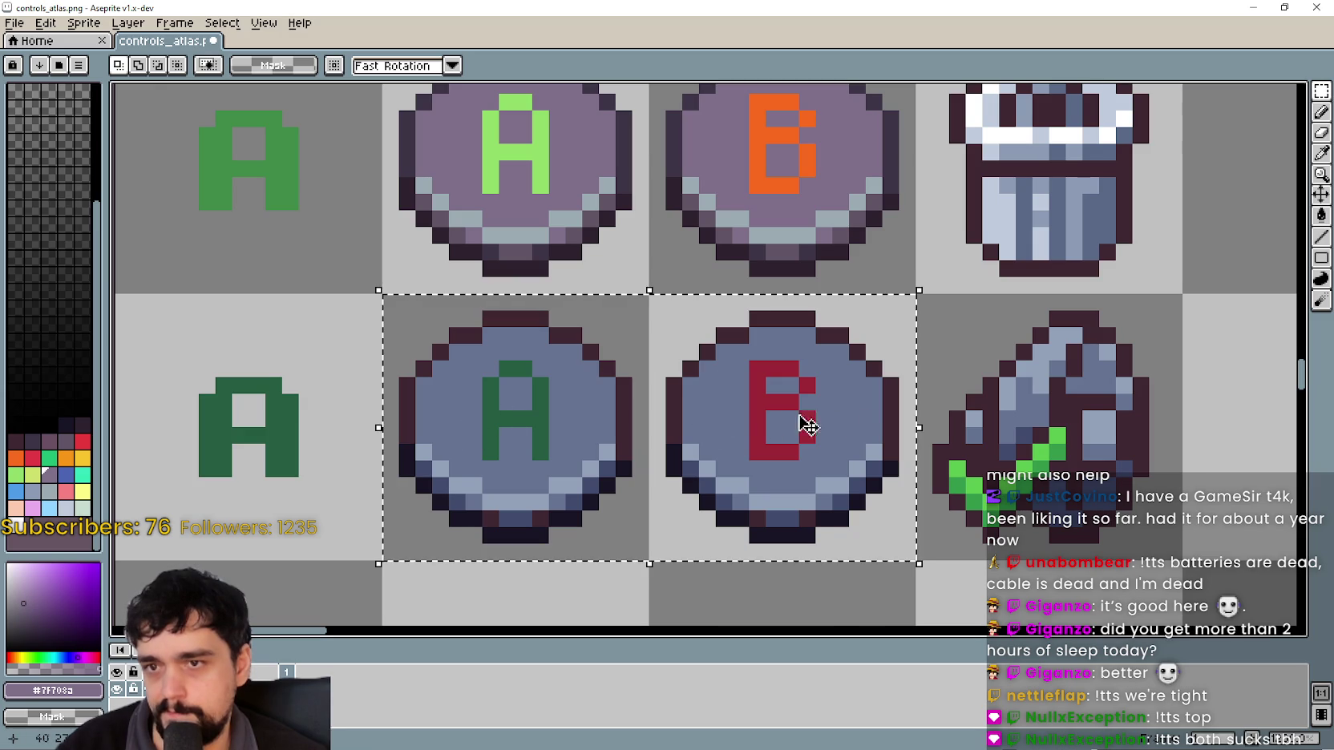
# - Box-select the whole Xbox, PS5, PS4 and Switch icon block
pyautogui.scroll(-3, 855, 414)
pyautogui.scroll(3, 902, 408)
pyautogui.scroll(-2, 821, 413)
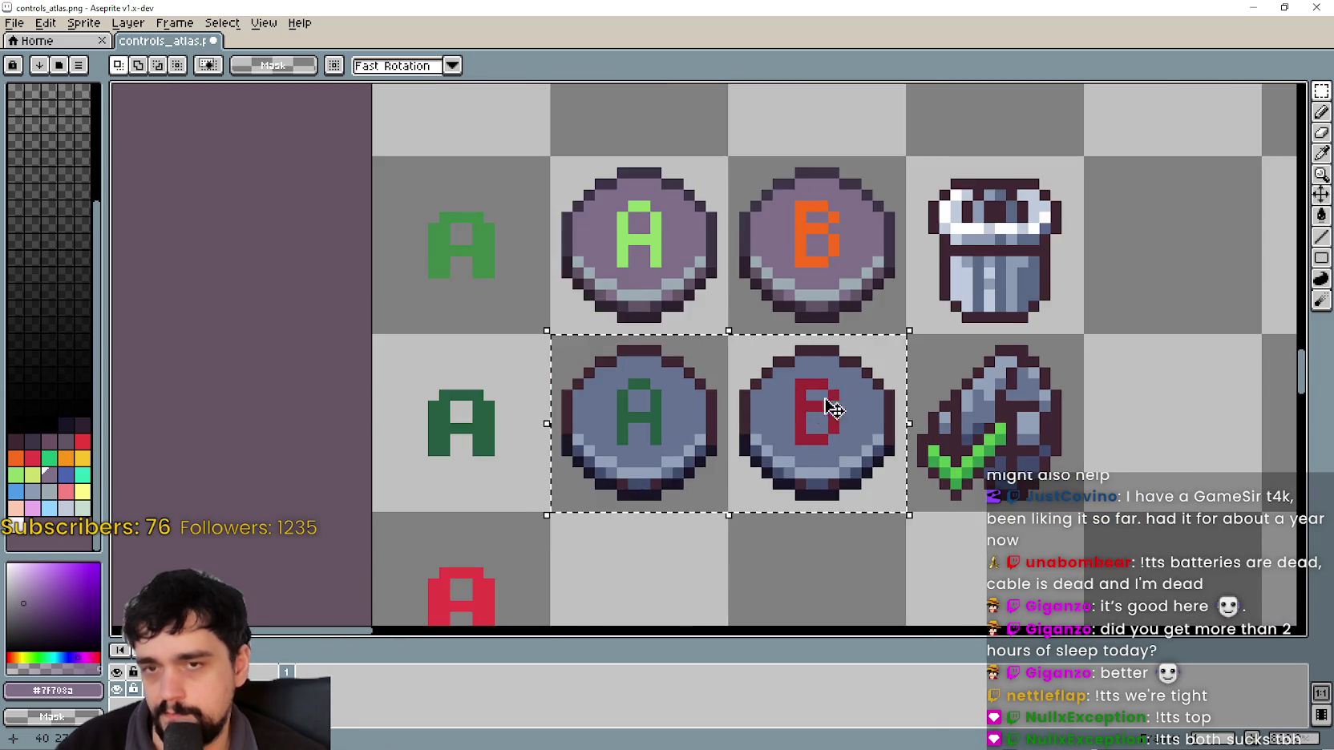
pyautogui.scroll(-1, 822, 413)
pyautogui.scroll(-2, 933, 228)
pyautogui.scroll(-1, 690, 267)
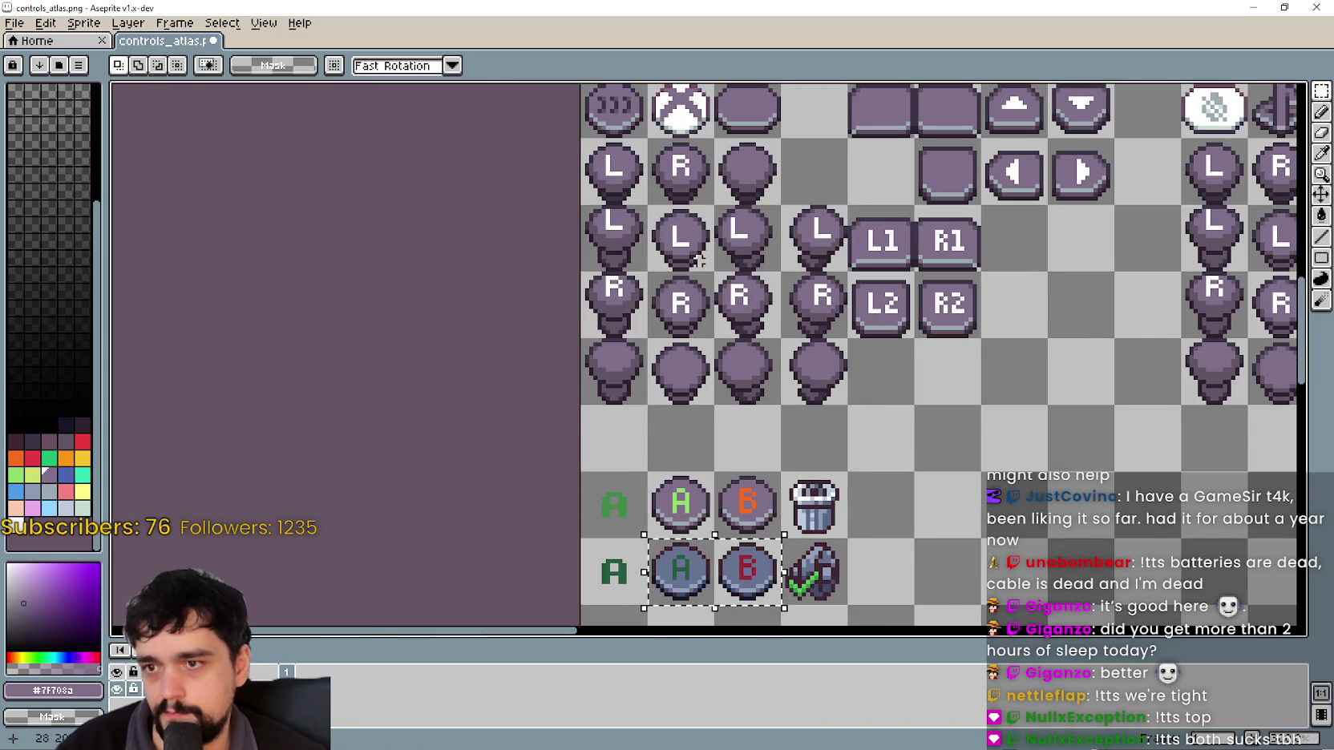
pyautogui.scroll(-2, 699, 259)
pyautogui.scroll(-1, 568, 302)
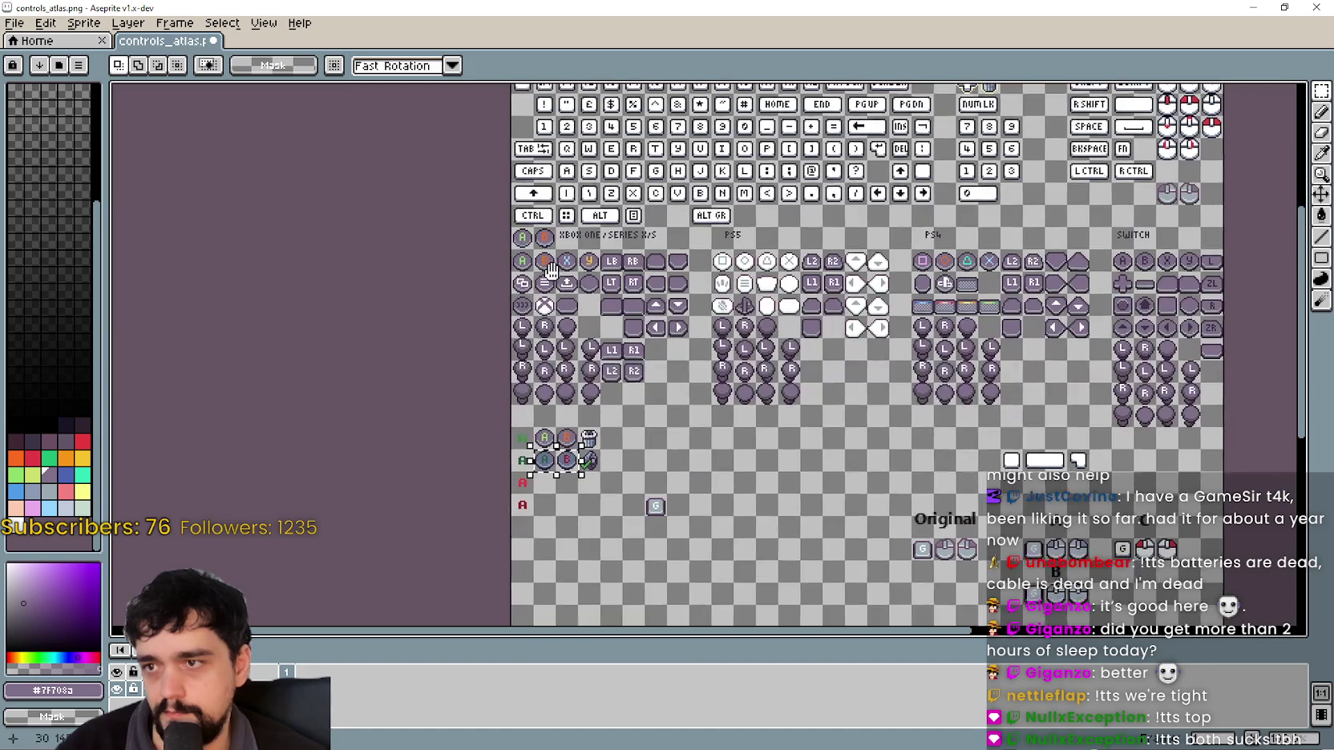
pyautogui.moveTo(488, 211); pyautogui.dragTo(1203, 416)
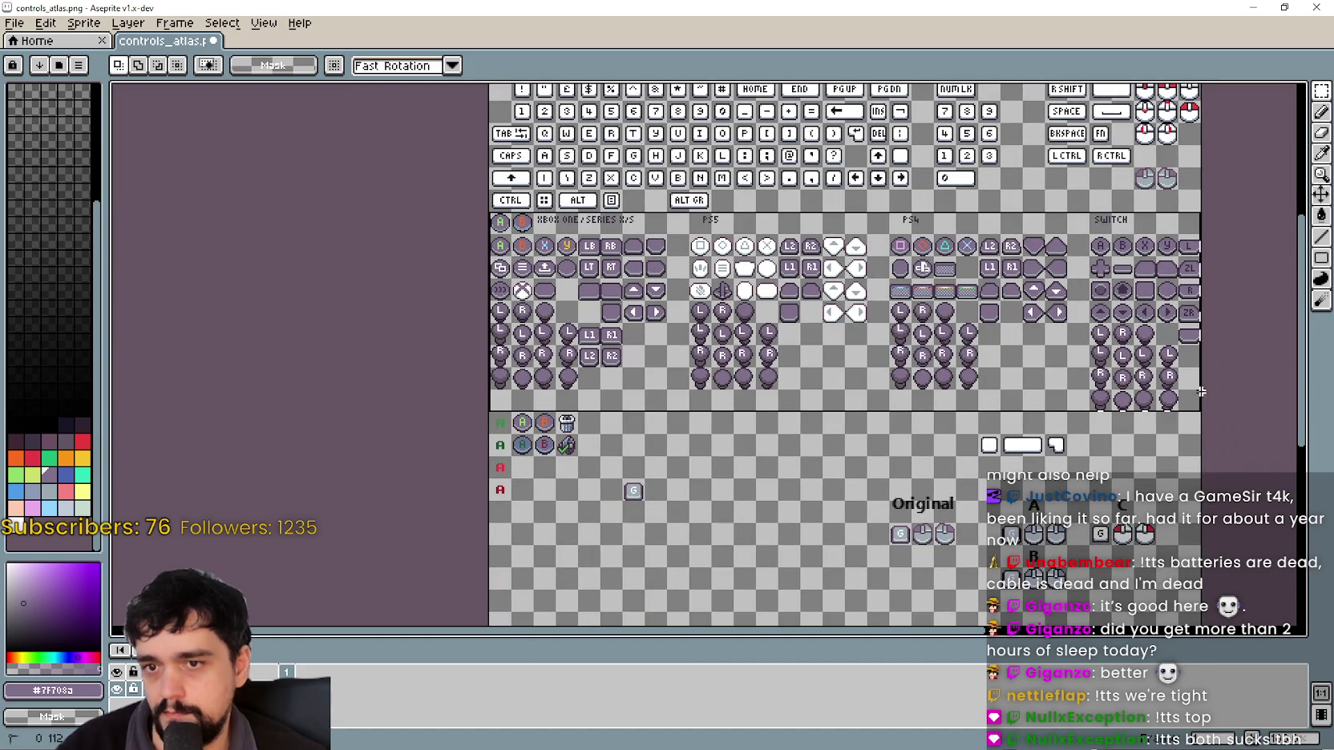
pyautogui.scroll(2, 521, 351)
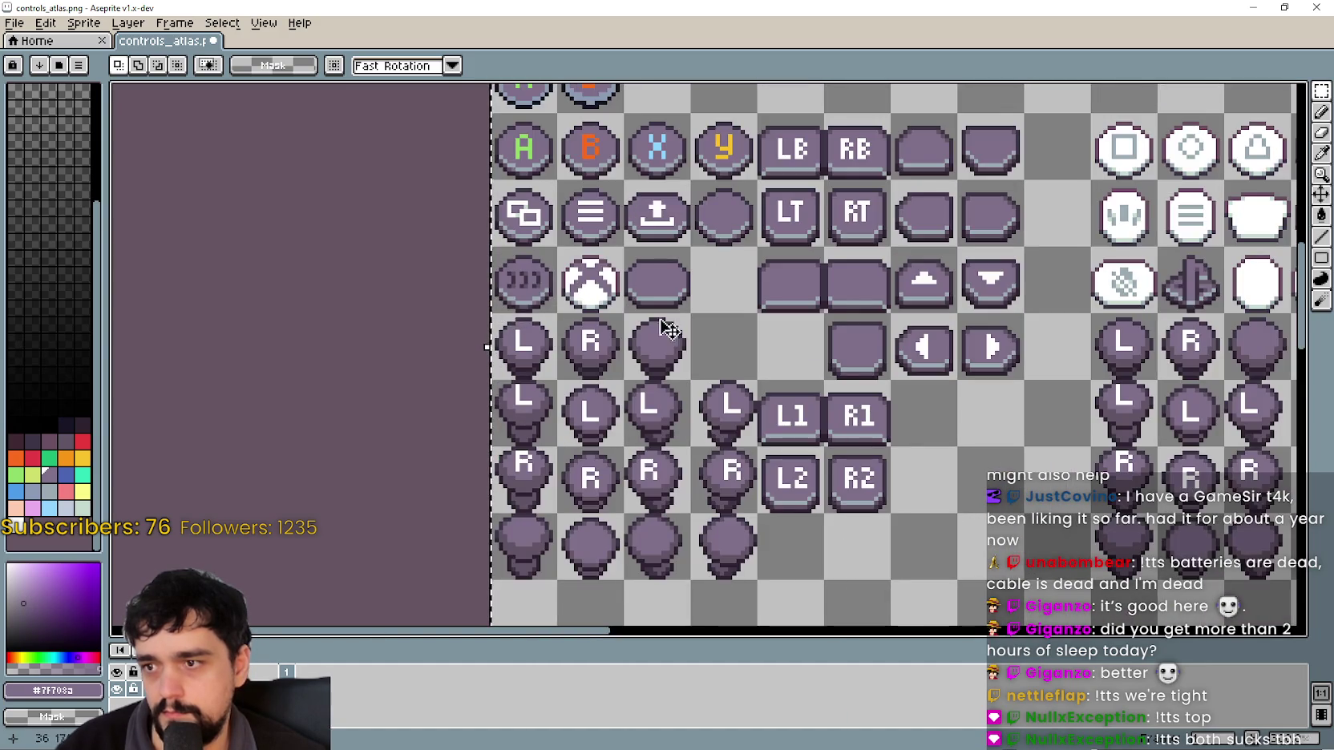
pyautogui.scroll(-3, 521, 351)
pyautogui.scroll(1, 612, 483)
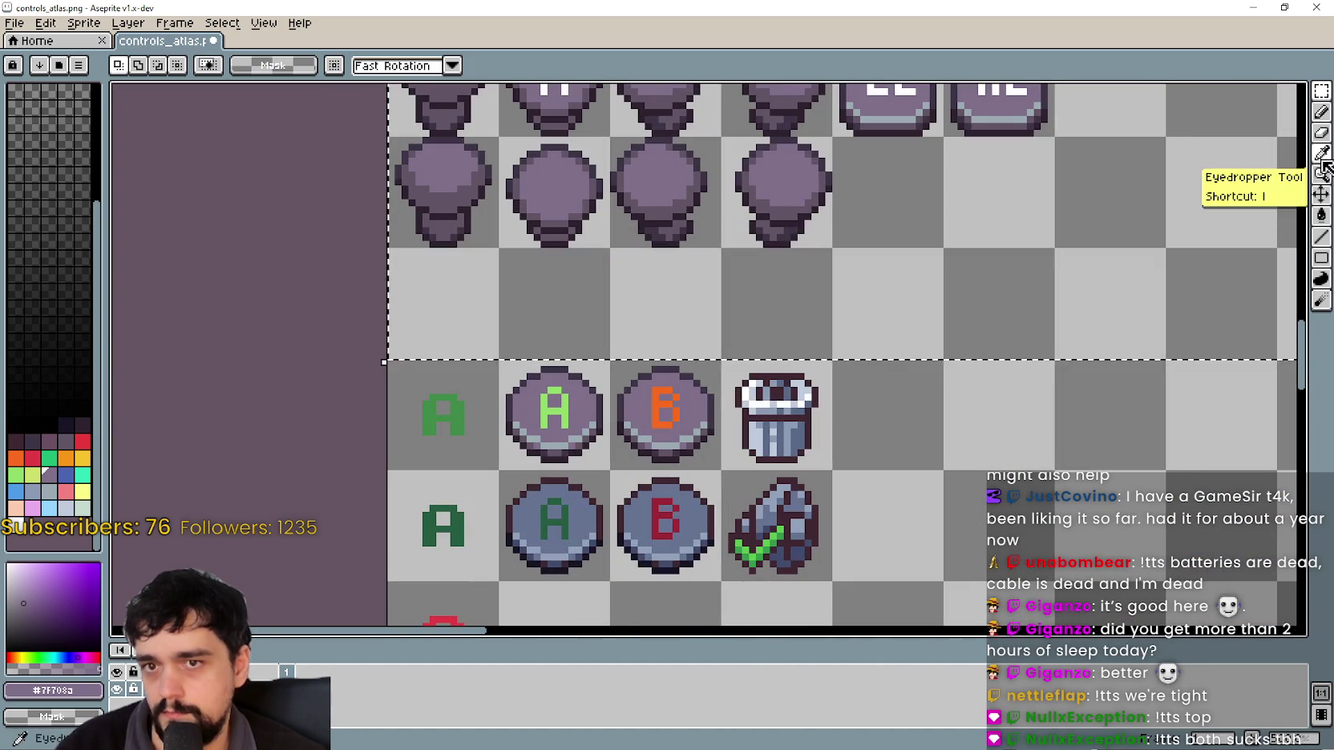
# - Eyedrop the reddish #3F2832 outline colour and try the Paint Bucket
pyautogui.click(1321, 153)
pyautogui.scroll(1, 525, 441)
pyautogui.scroll(2, 610, 503)
pyautogui.click(609, 520)
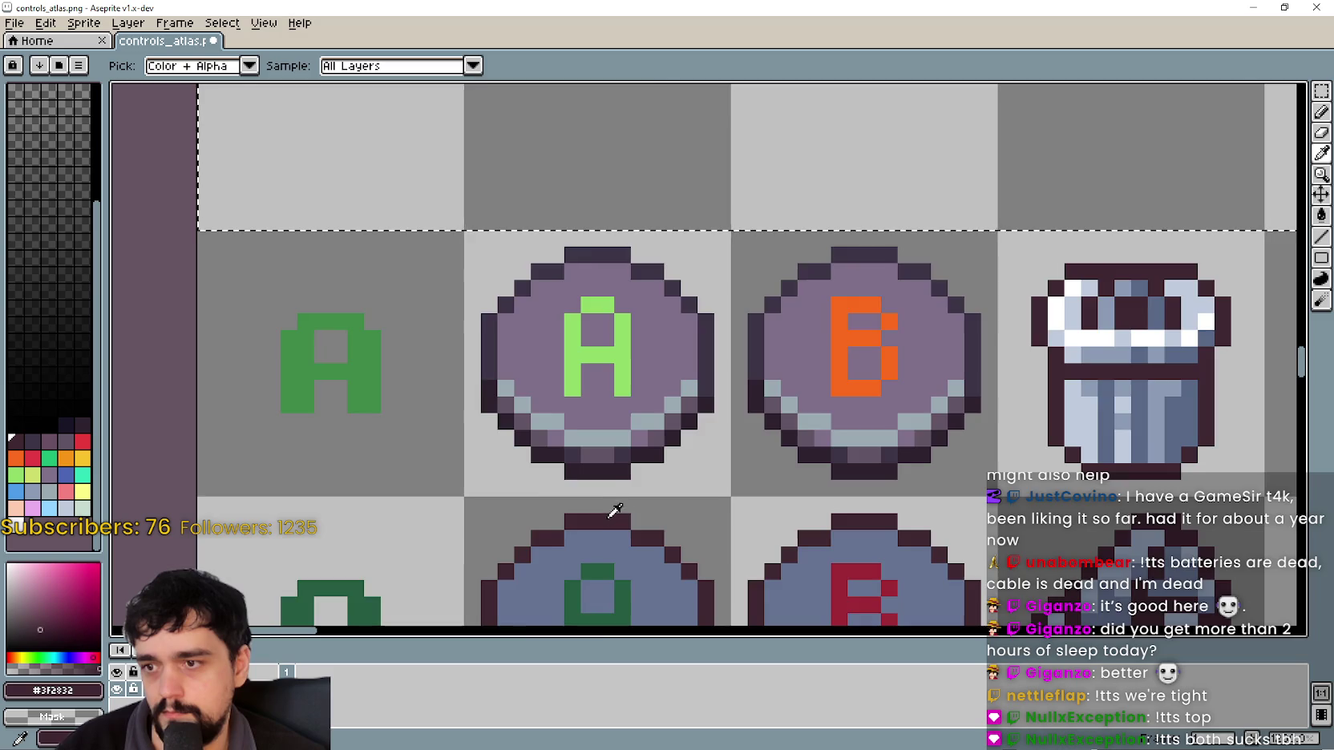
pyautogui.scroll(-3, 615, 504)
pyautogui.scroll(-2, 645, 255)
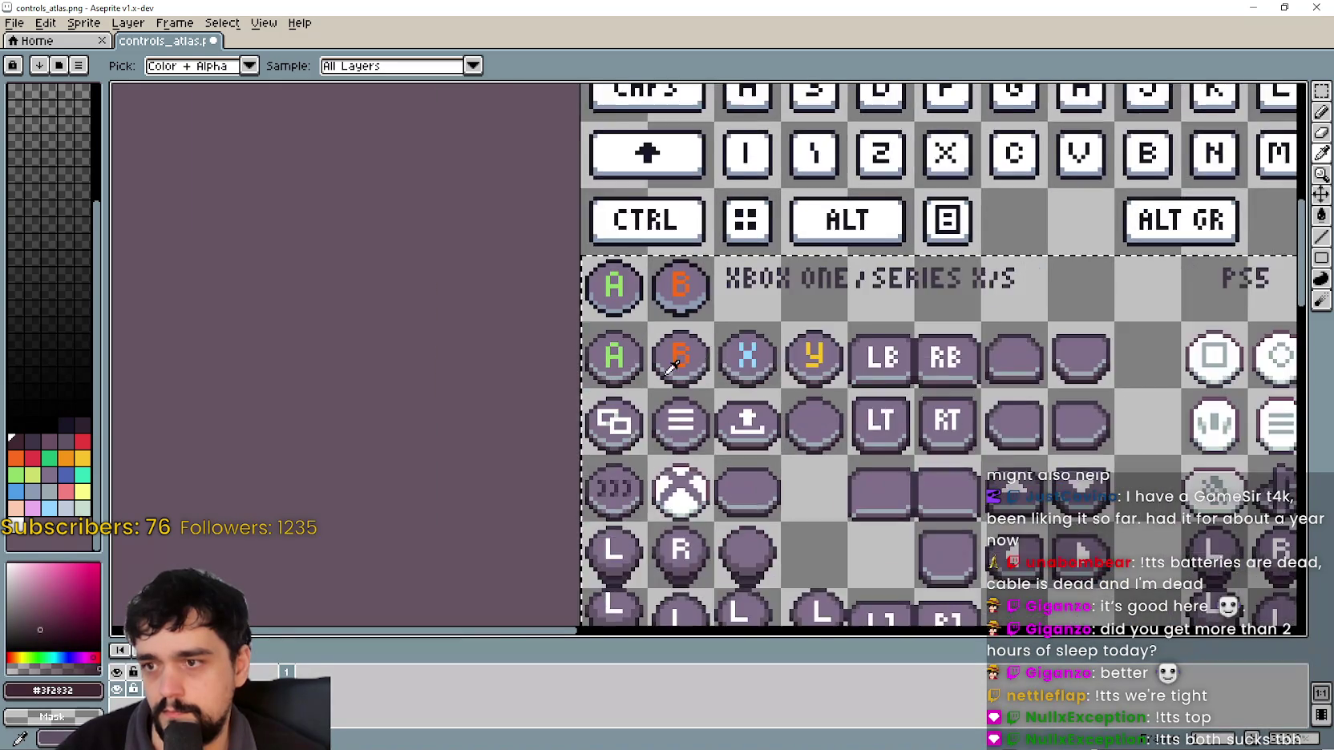
pyautogui.scroll(1, 619, 365)
pyautogui.click(1323, 218)
pyautogui.scroll(1, 609, 309)
pyautogui.scroll(1, 614, 317)
pyautogui.scroll(-1, 613, 316)
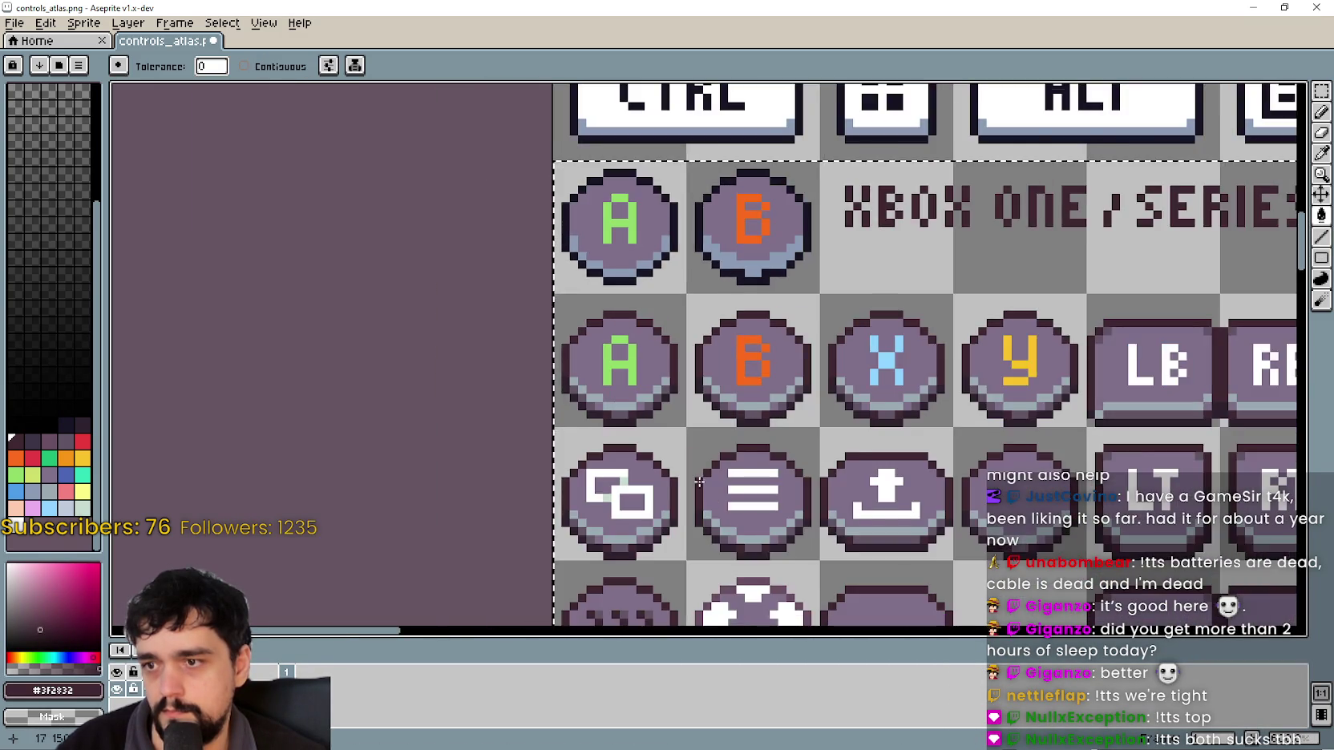
pyautogui.scroll(-2, 613, 316)
pyautogui.scroll(-2, 782, 334)
pyautogui.scroll(3, 781, 334)
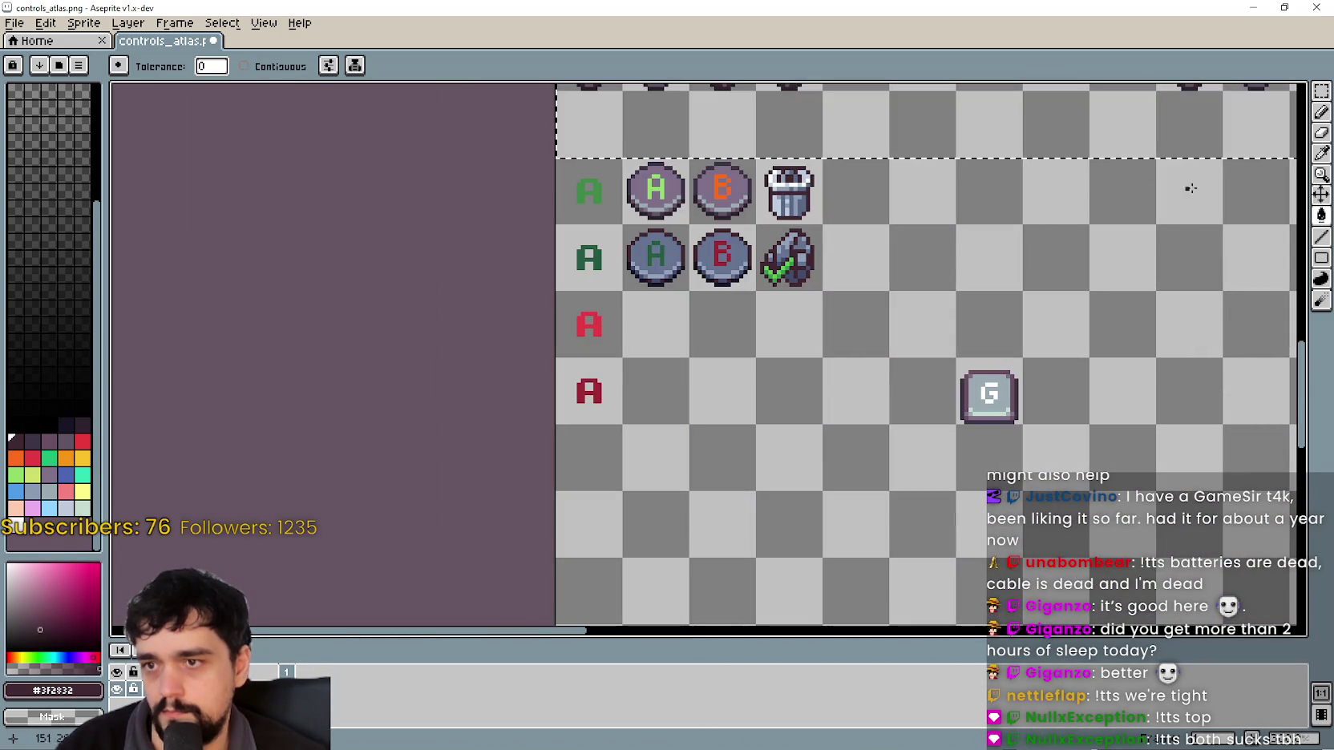
# - Sample near-black #181425 and fill the Xbox button's bottom outline with it
pyautogui.click(1321, 153)
pyautogui.scroll(2, 647, 241)
pyautogui.scroll(3, 674, 289)
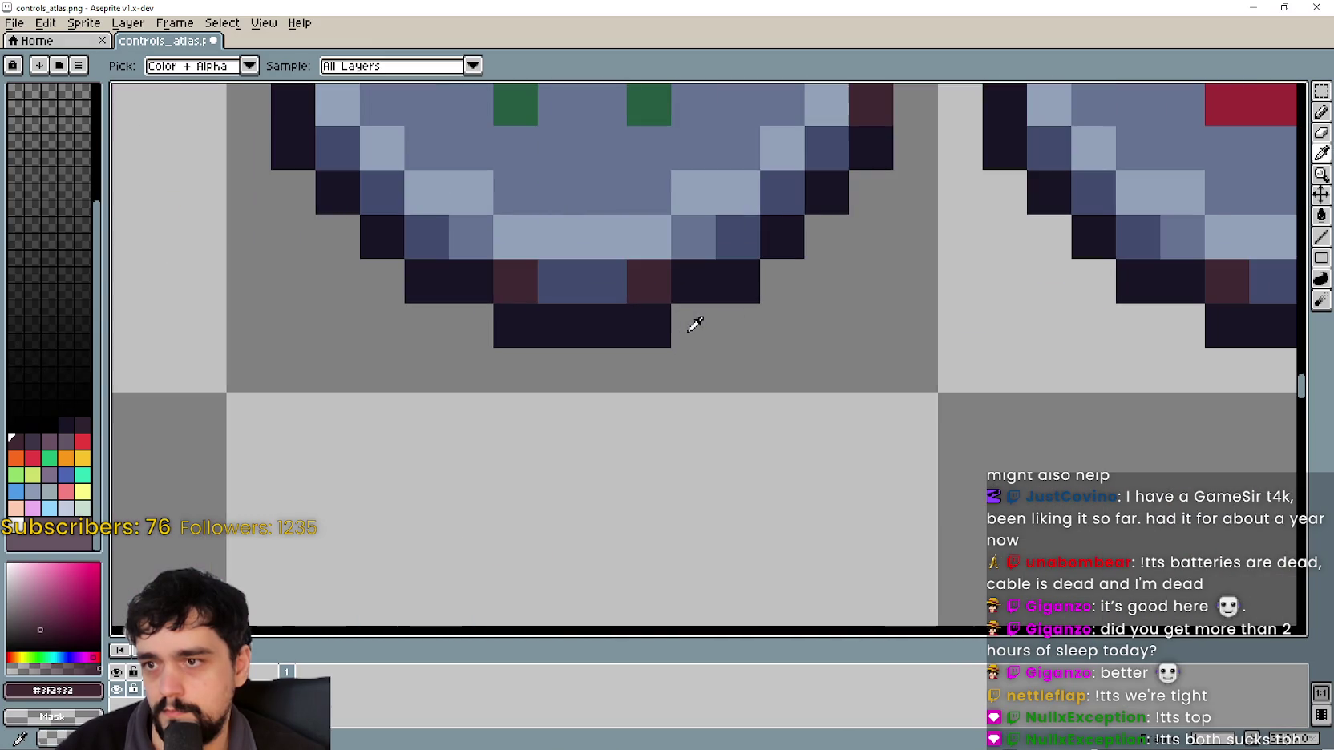
pyautogui.click(652, 321)
pyautogui.scroll(-4, 657, 320)
pyautogui.scroll(-3, 676, 292)
pyautogui.scroll(-3, 676, 292)
pyautogui.scroll(3, 746, 465)
pyautogui.scroll(2, 746, 481)
pyautogui.click(1321, 215)
pyautogui.scroll(1, 638, 404)
pyautogui.scroll(2, 638, 404)
pyautogui.scroll(3, 638, 404)
pyautogui.click(676, 280)
pyautogui.scroll(-3, 676, 280)
pyautogui.scroll(-1, 816, 318)
pyautogui.scroll(-1, 816, 317)
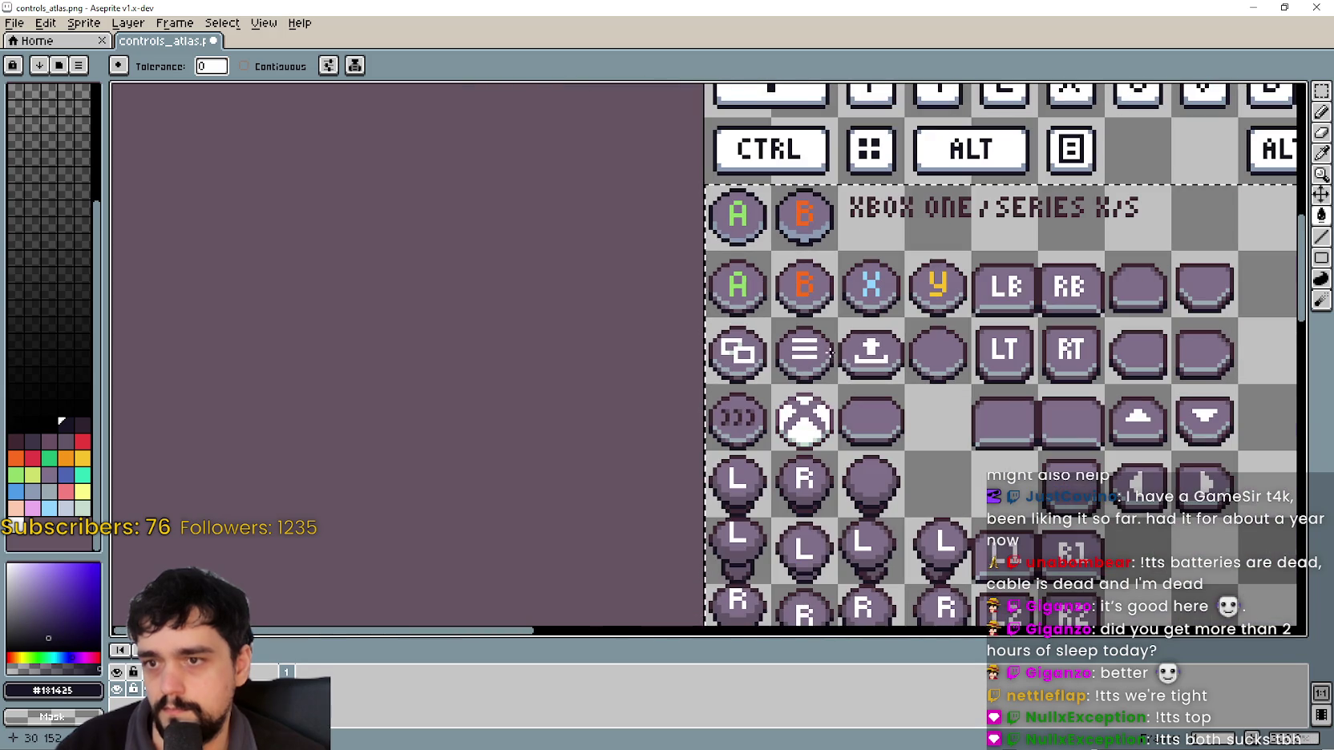
# - Pan across the sheet from the Xbox grid through the PS5, PS4 and Switch sections
pyautogui.moveTo(922, 450); pyautogui.dragTo(693, 345)
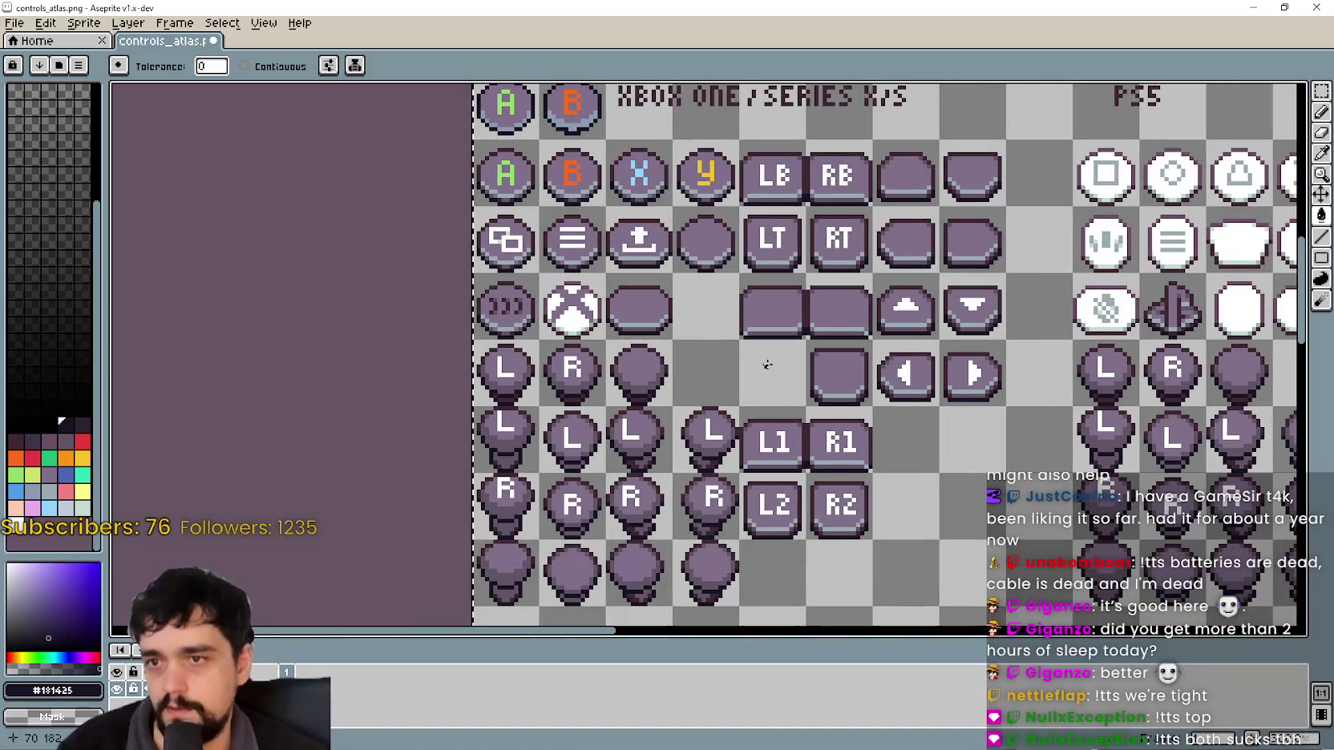
pyautogui.scroll(-1, 815, 386)
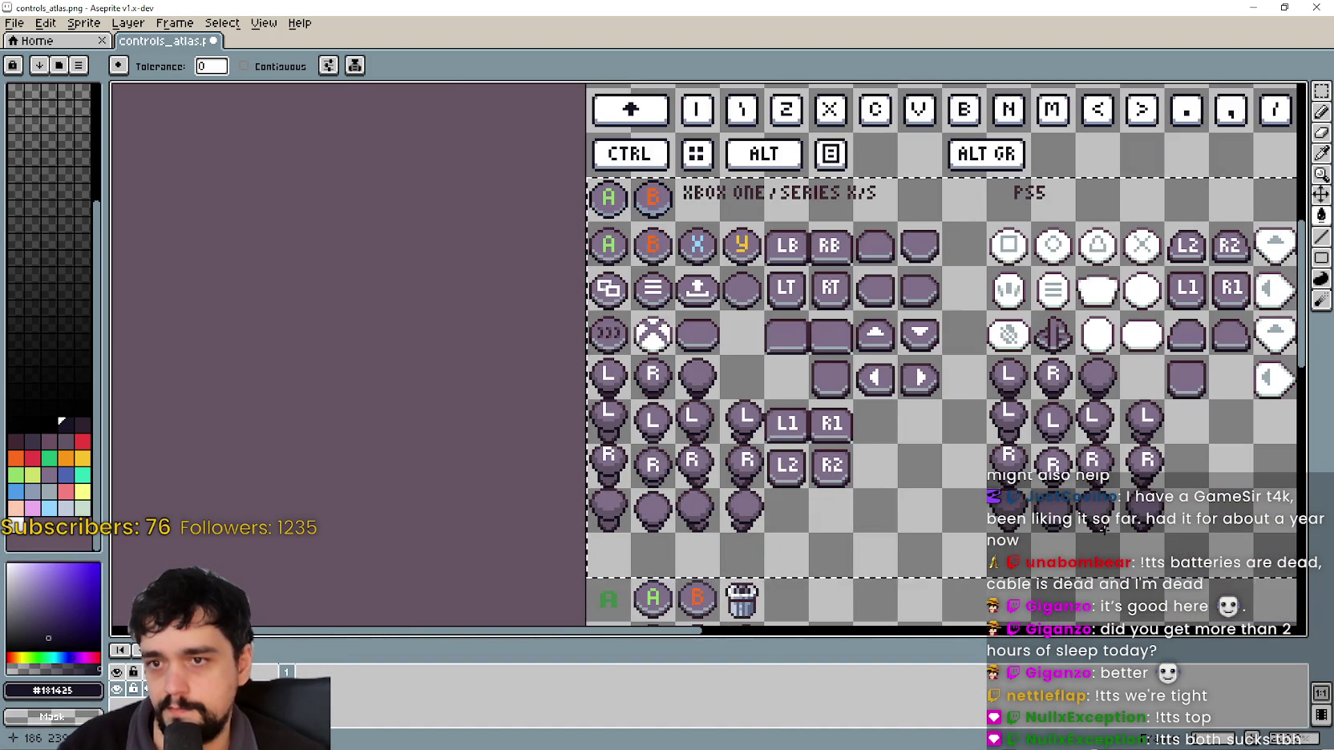
pyautogui.moveTo(1090, 478); pyautogui.dragTo(932, 439)
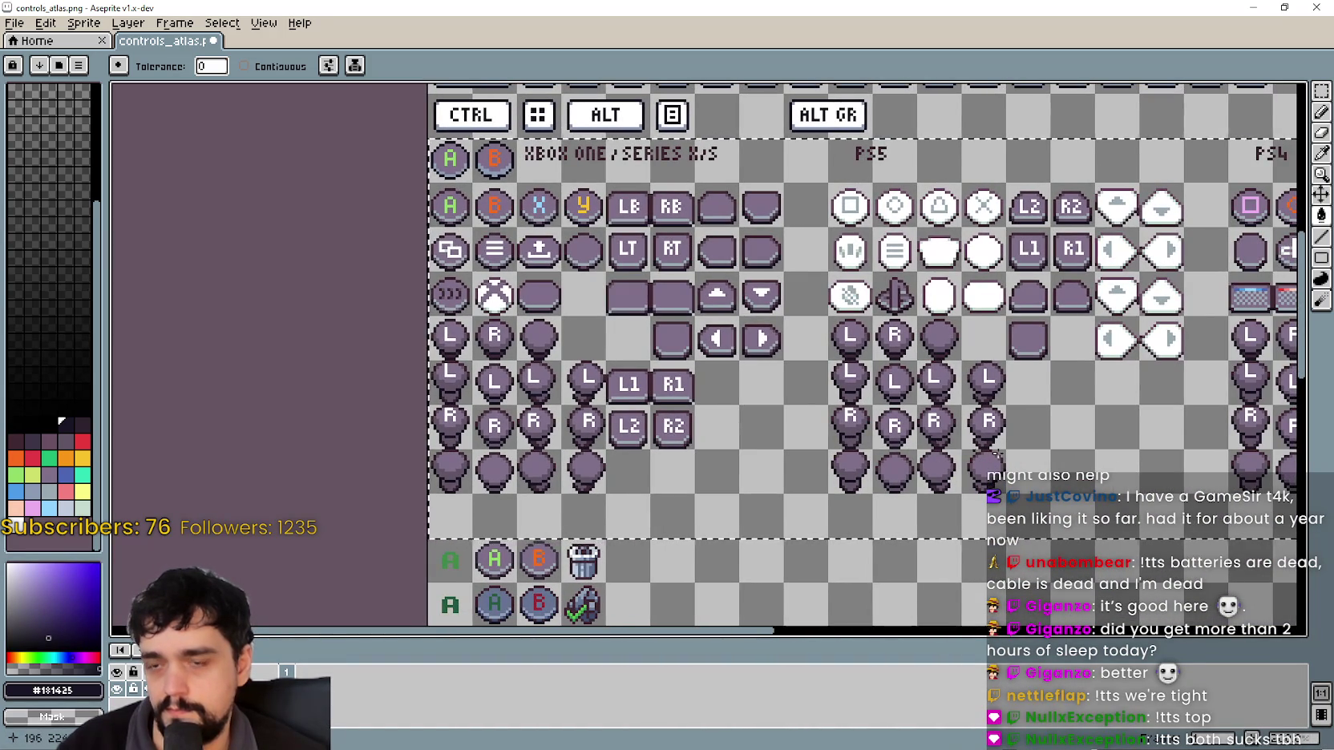
pyautogui.moveTo(1149, 440); pyautogui.dragTo(1093, 416)
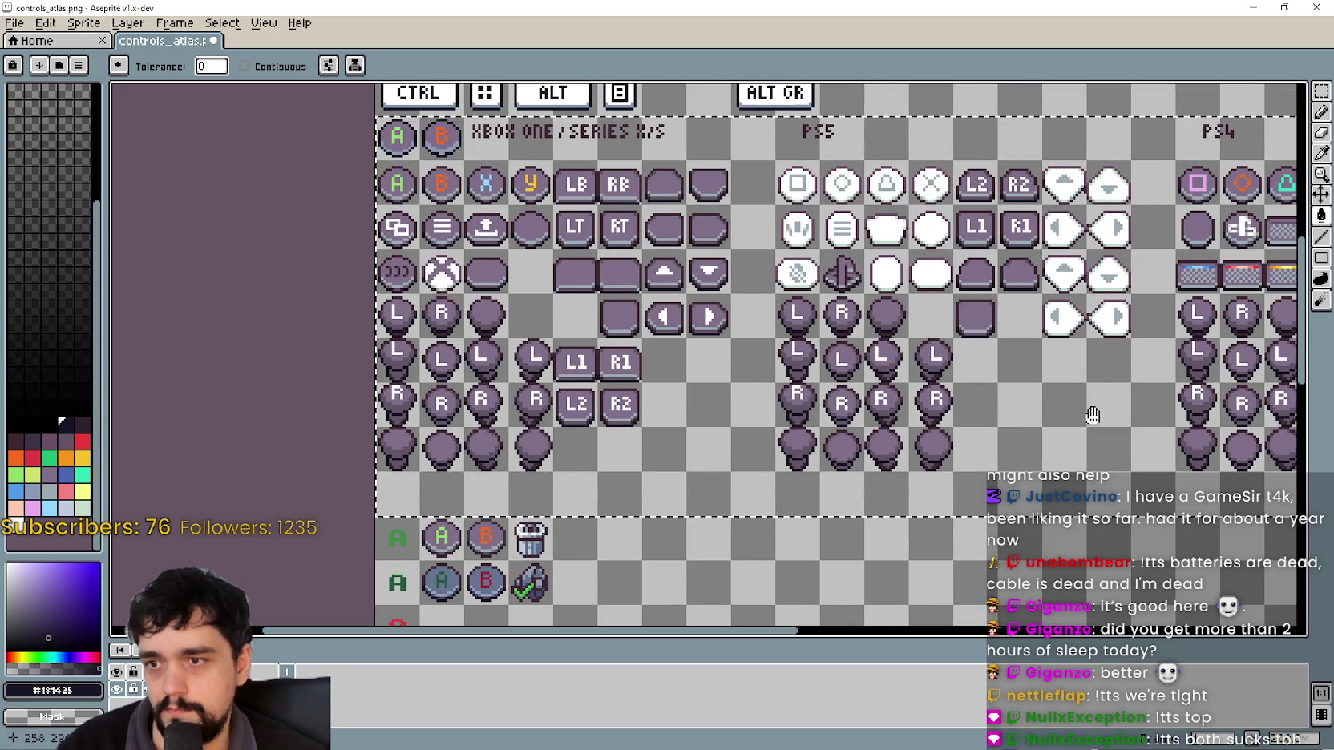
pyautogui.moveTo(1072, 402); pyautogui.dragTo(709, 368)
pyautogui.scroll(-3, 858, 282)
pyautogui.scroll(3, 858, 283)
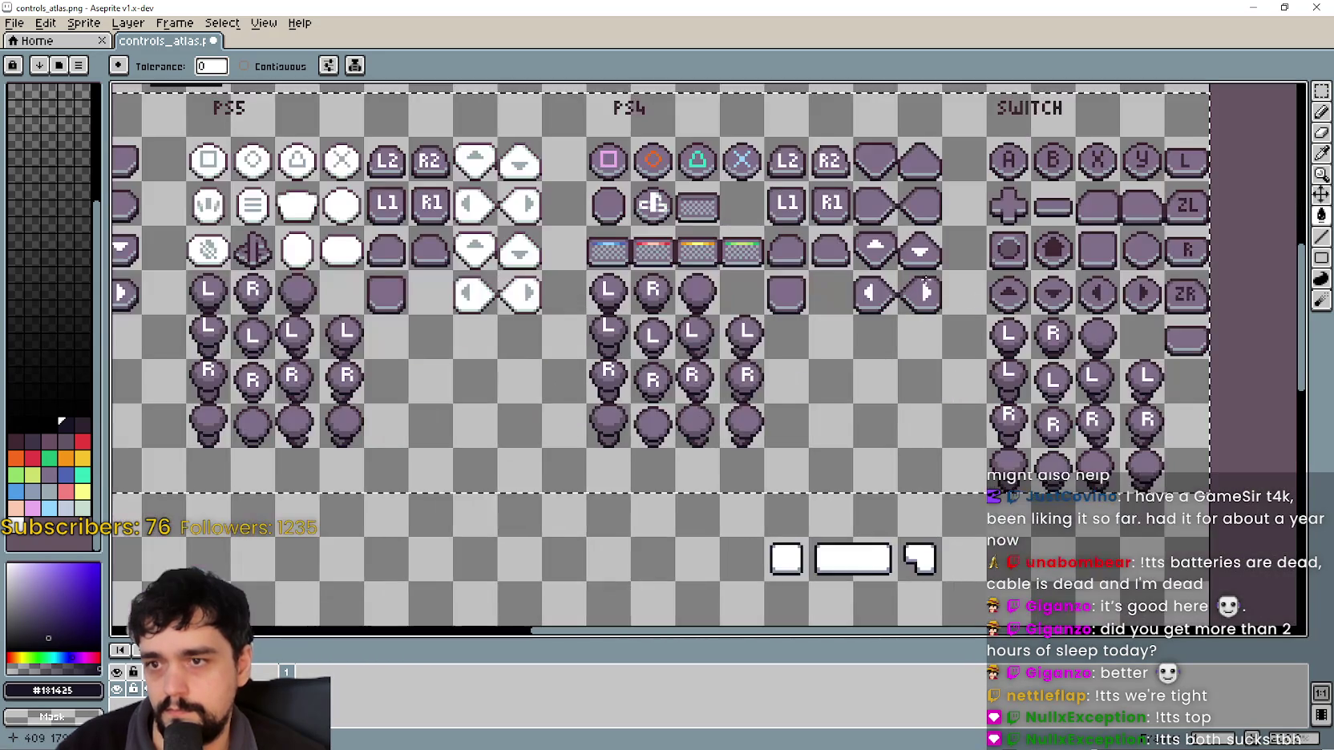
pyautogui.moveTo(1007, 341); pyautogui.dragTo(819, 353)
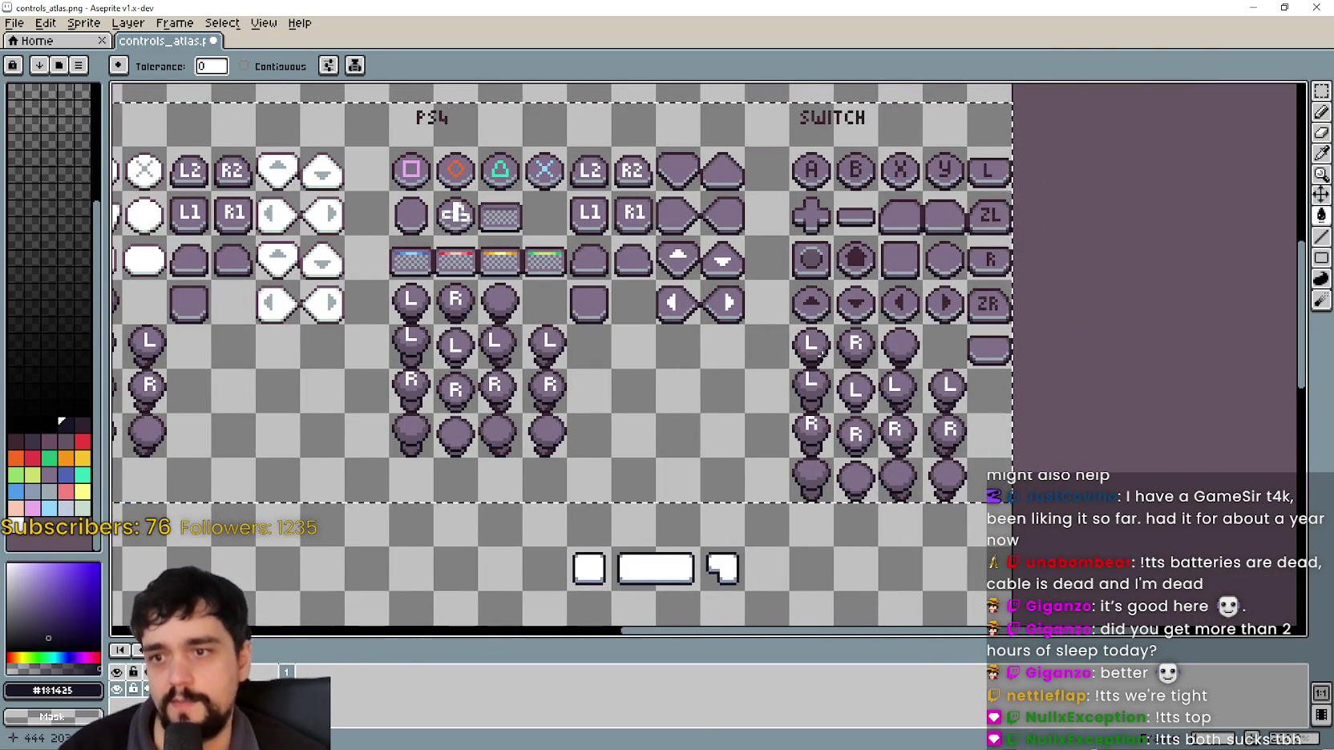
# - Zoom in on the Xbox rows and marquee-select the A, B, X and Y sprites
pyautogui.scroll(-2, 881, 361)
pyautogui.scroll(1, 915, 368)
pyautogui.scroll(1, 802, 369)
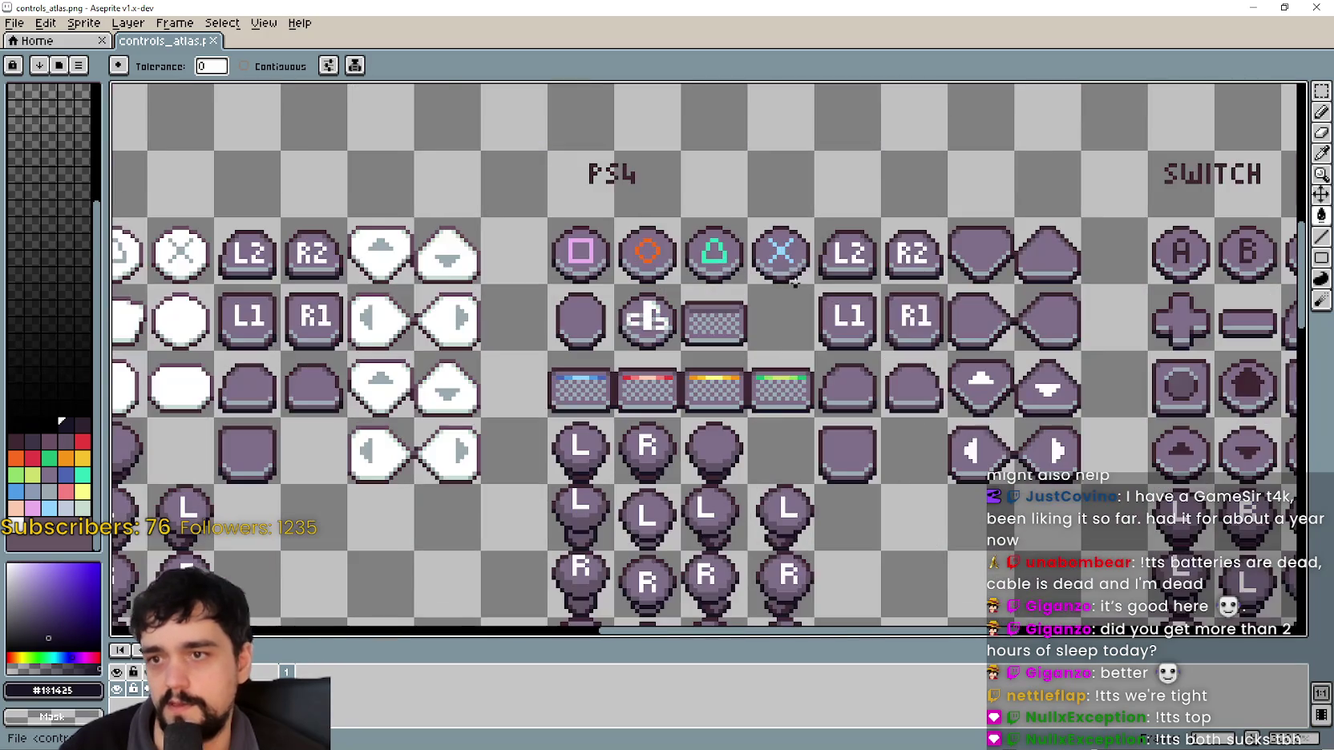
pyautogui.scroll(-1, 622, 360)
pyautogui.scroll(1, 622, 361)
pyautogui.scroll(1, 521, 377)
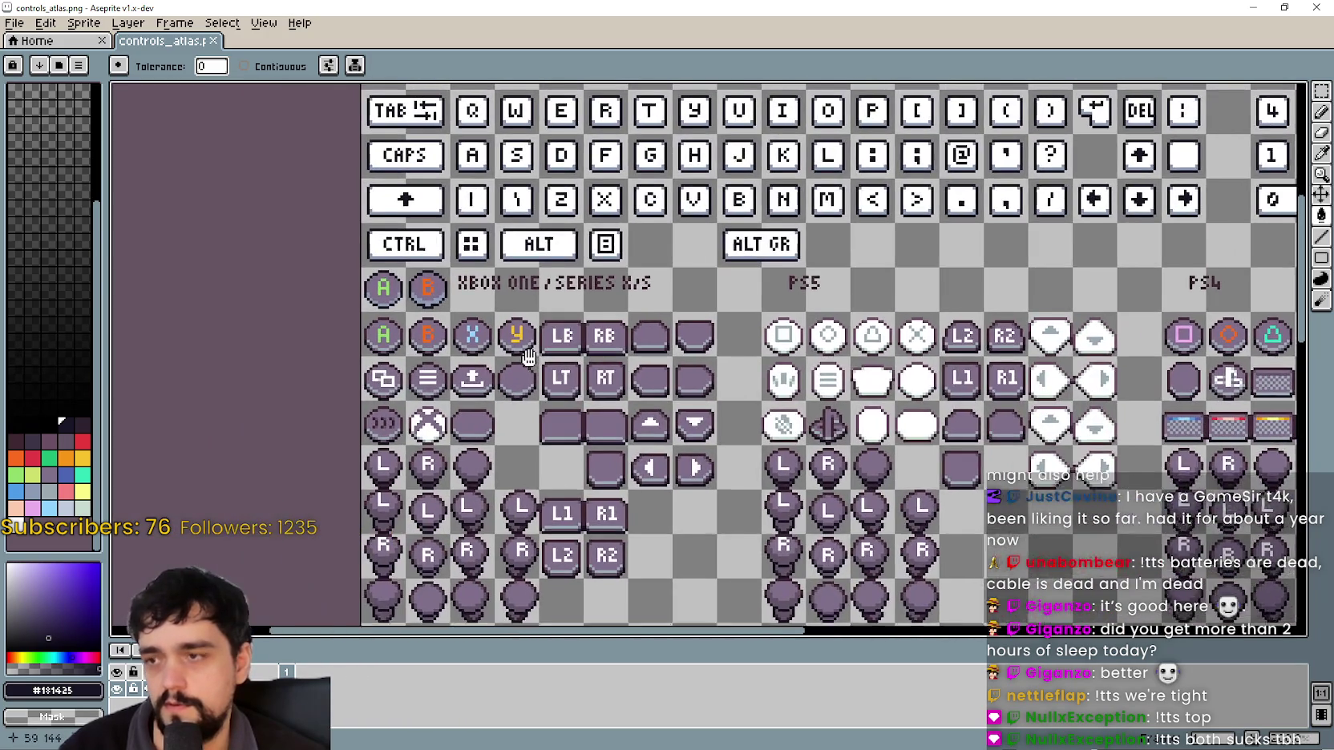
pyautogui.scroll(1, 447, 392)
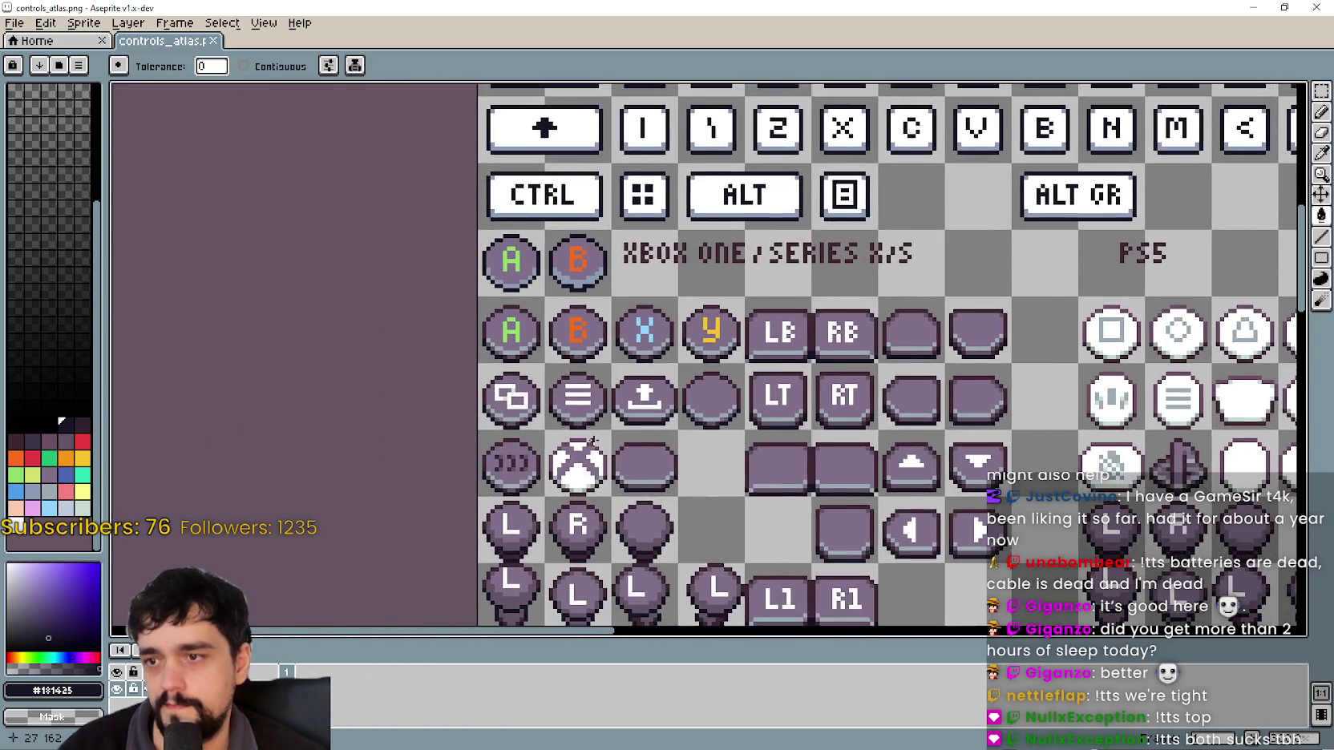
pyautogui.scroll(1, 579, 419)
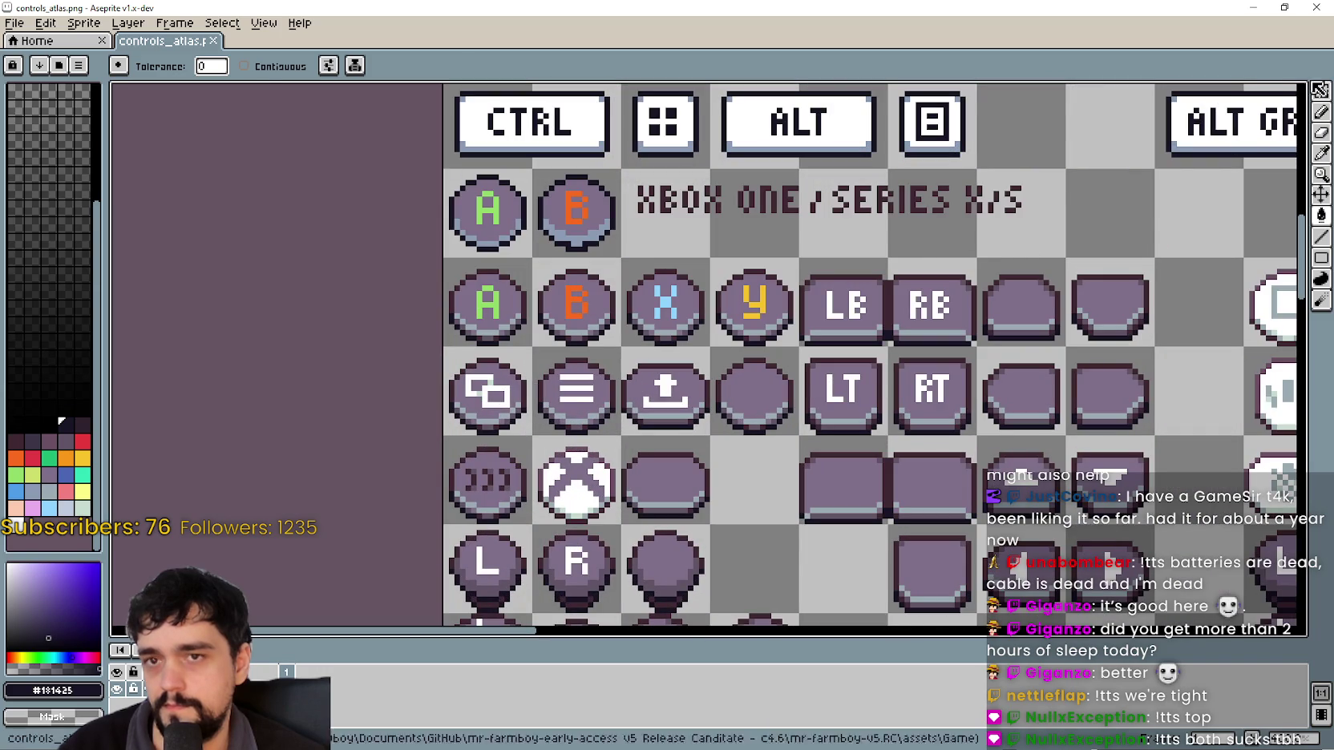
pyautogui.click(1317, 95)
pyautogui.moveTo(518, 289); pyautogui.dragTo(724, 284)
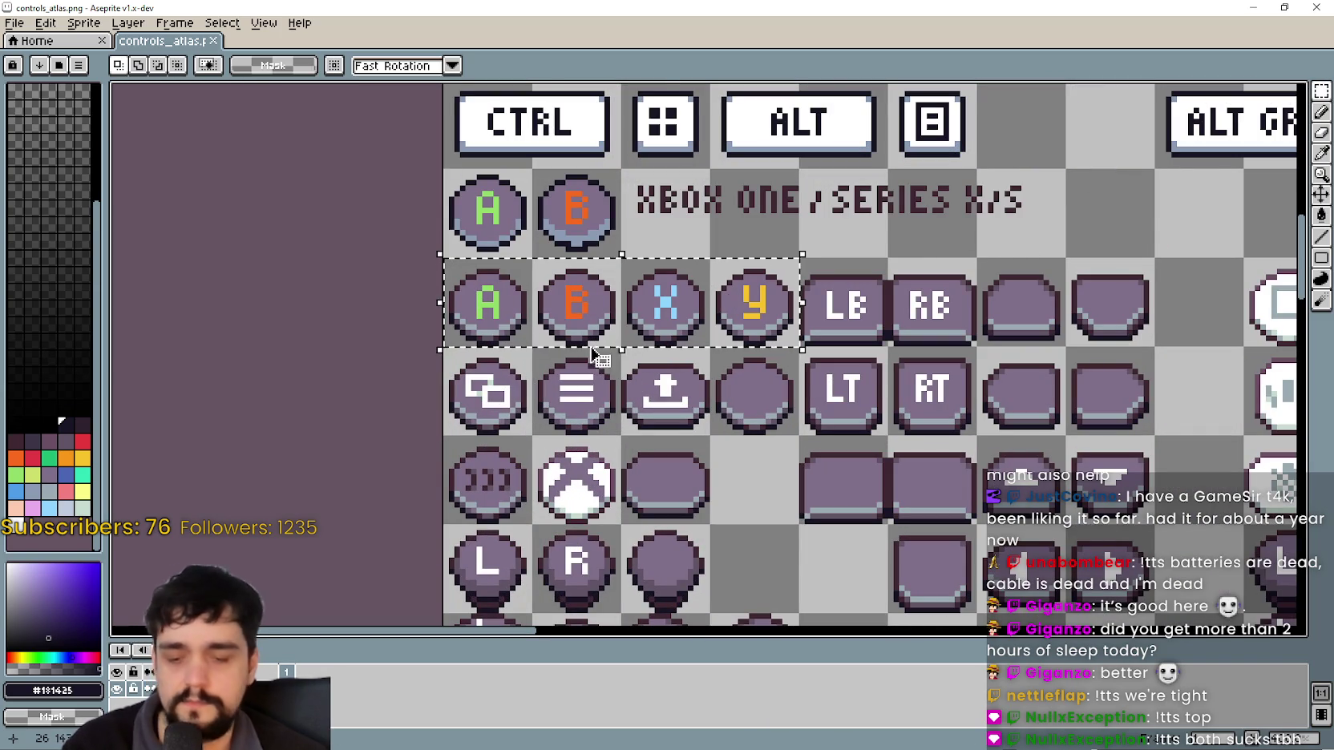
# - Nudge the LB and RB button sprites up one pixel and deselect
pyautogui.click(639, 377)
pyautogui.scroll(-1, 562, 345)
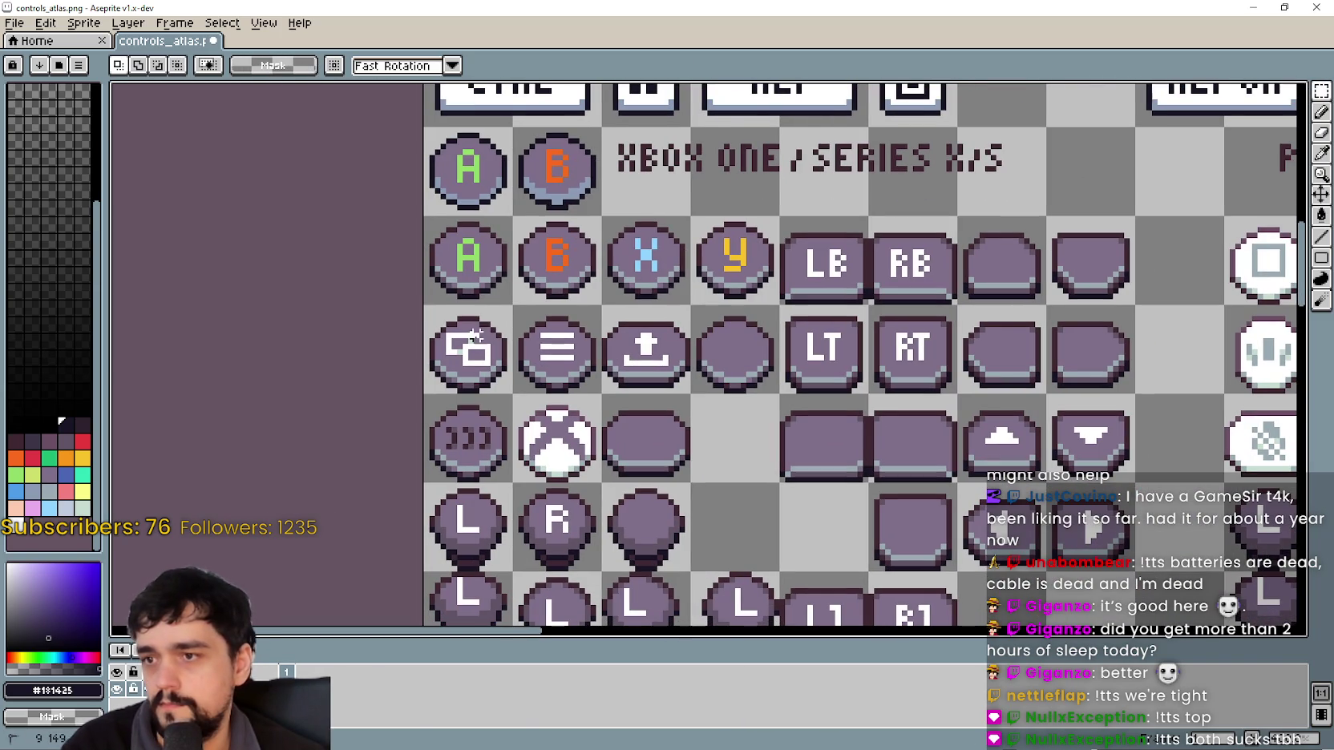
pyautogui.moveTo(475, 335); pyautogui.dragTo(776, 391)
pyautogui.click(753, 443)
pyautogui.hscroll(2, 738, 368)
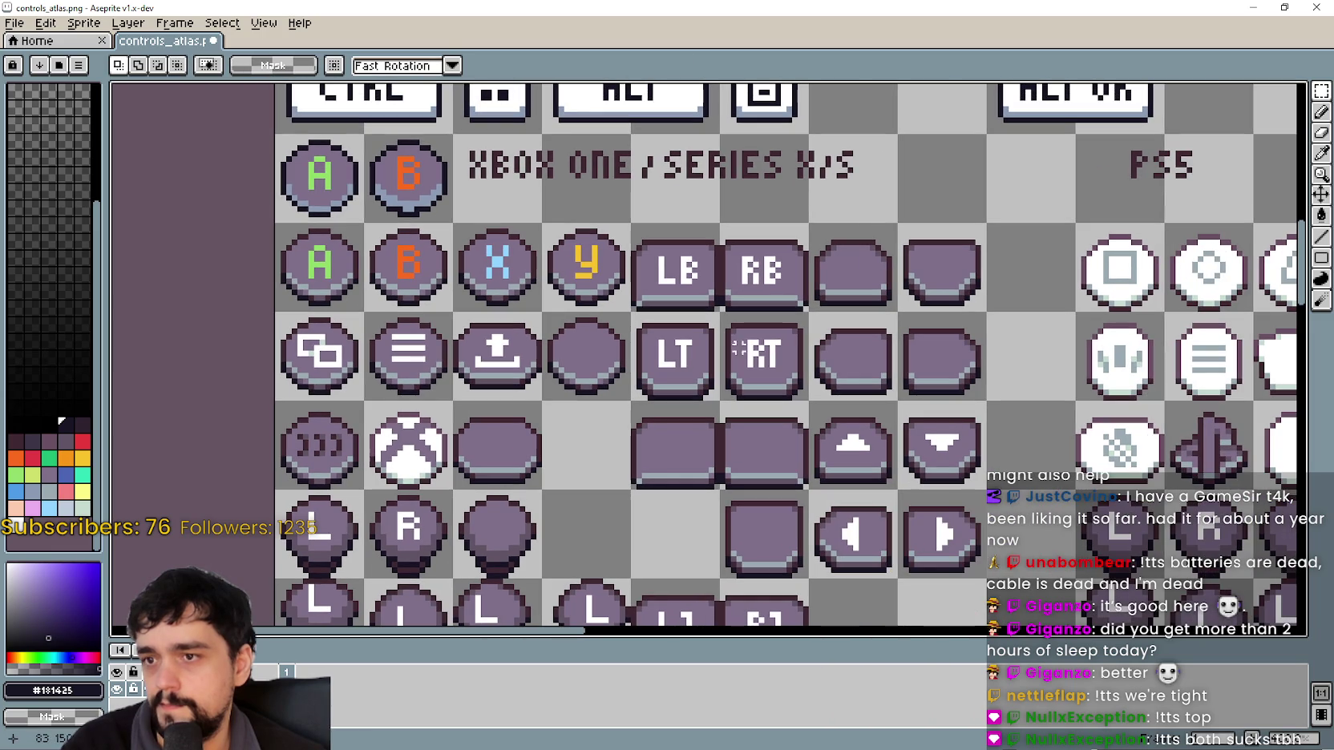
pyautogui.moveTo(631, 224); pyautogui.dragTo(809, 312)
pyautogui.press('Up')
pyautogui.hotkey('ctrl', 'd')
# - Move the LT and RT sprites up within their cells, deselect, and select two empty cells
pyautogui.moveTo(666, 364); pyautogui.dragTo(768, 352)
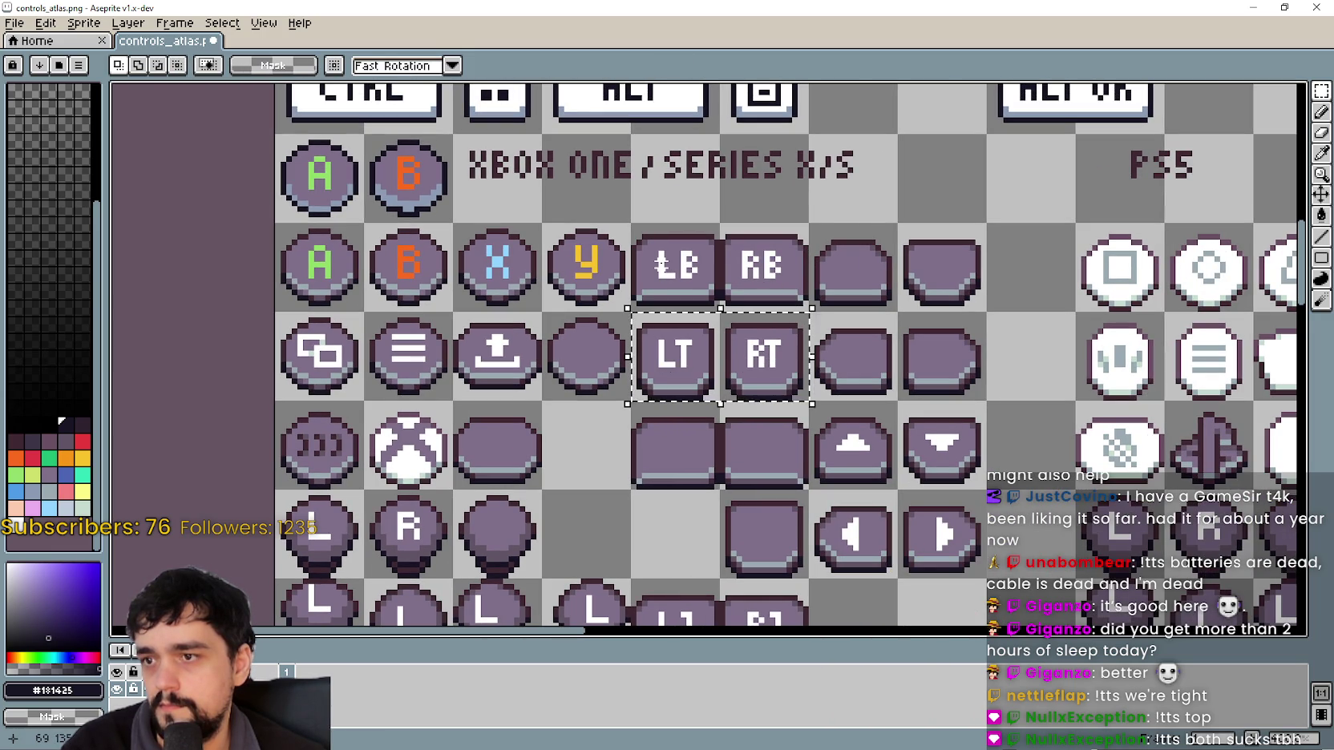
pyautogui.moveTo(751, 358); pyautogui.dragTo(751, 357)
pyautogui.hotkey('ctrl', 'd')
pyautogui.hscroll(3, 757, 356)
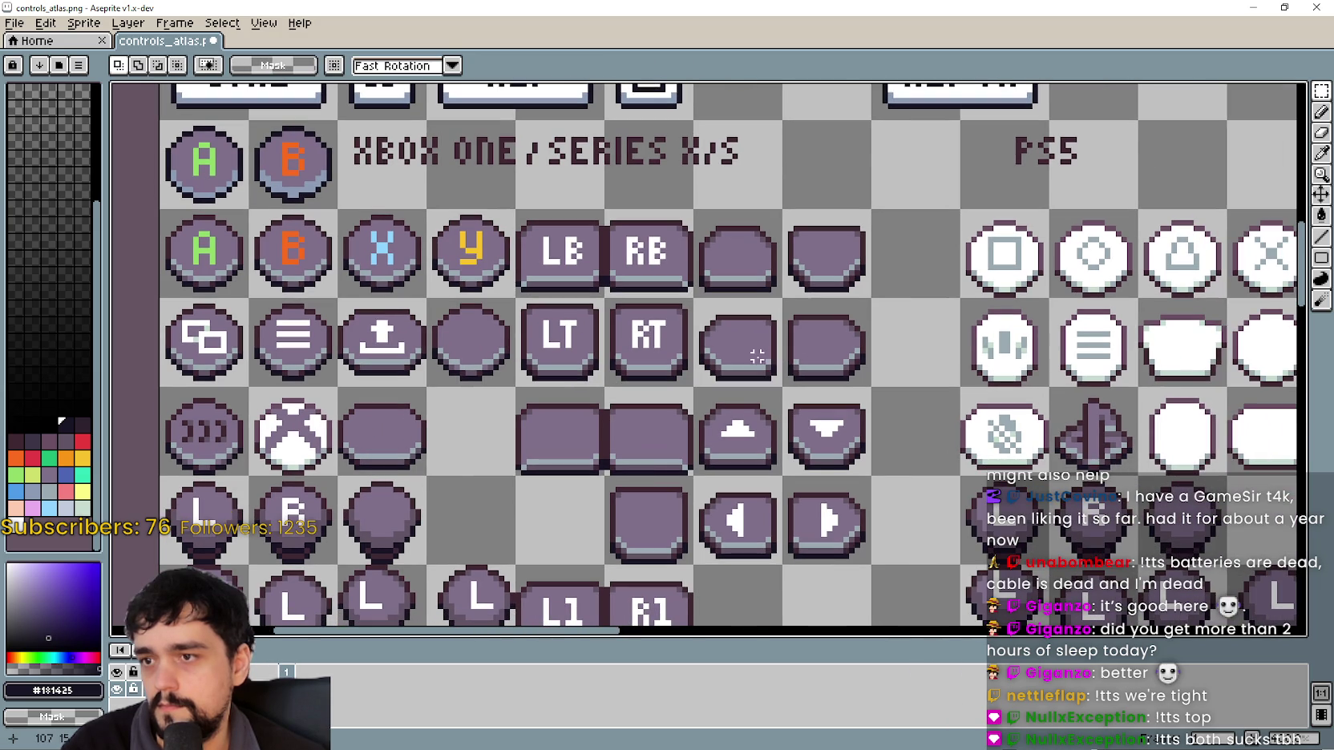
pyautogui.moveTo(751, 350); pyautogui.dragTo(826, 365)
# - Nudge the row-four blank buttons and the up/down and left/right arrow buttons up one pixel
pyautogui.moveTo(740, 230); pyautogui.dragTo(810, 234)
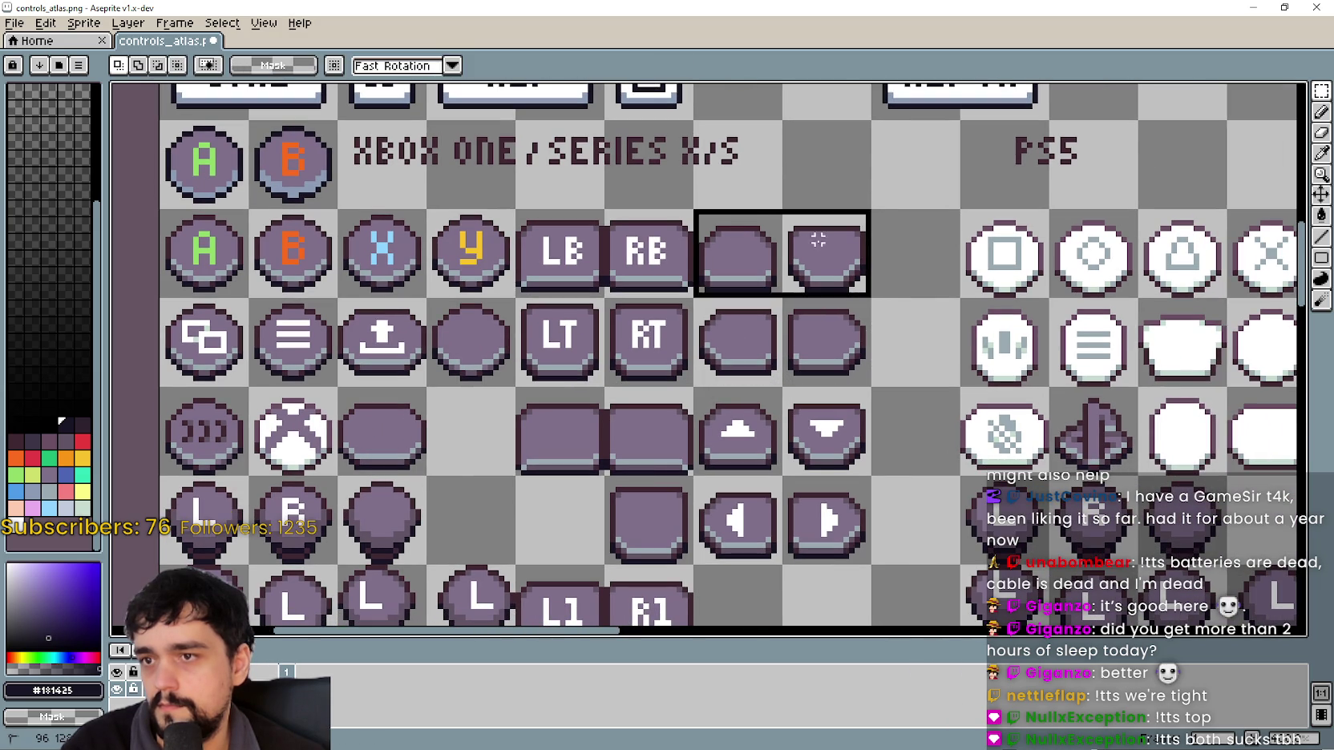
pyautogui.hotkey('ctrl', 'd')
pyautogui.hscroll(-2, 646, 392)
pyautogui.moveTo(643, 378); pyautogui.dragTo(693, 390)
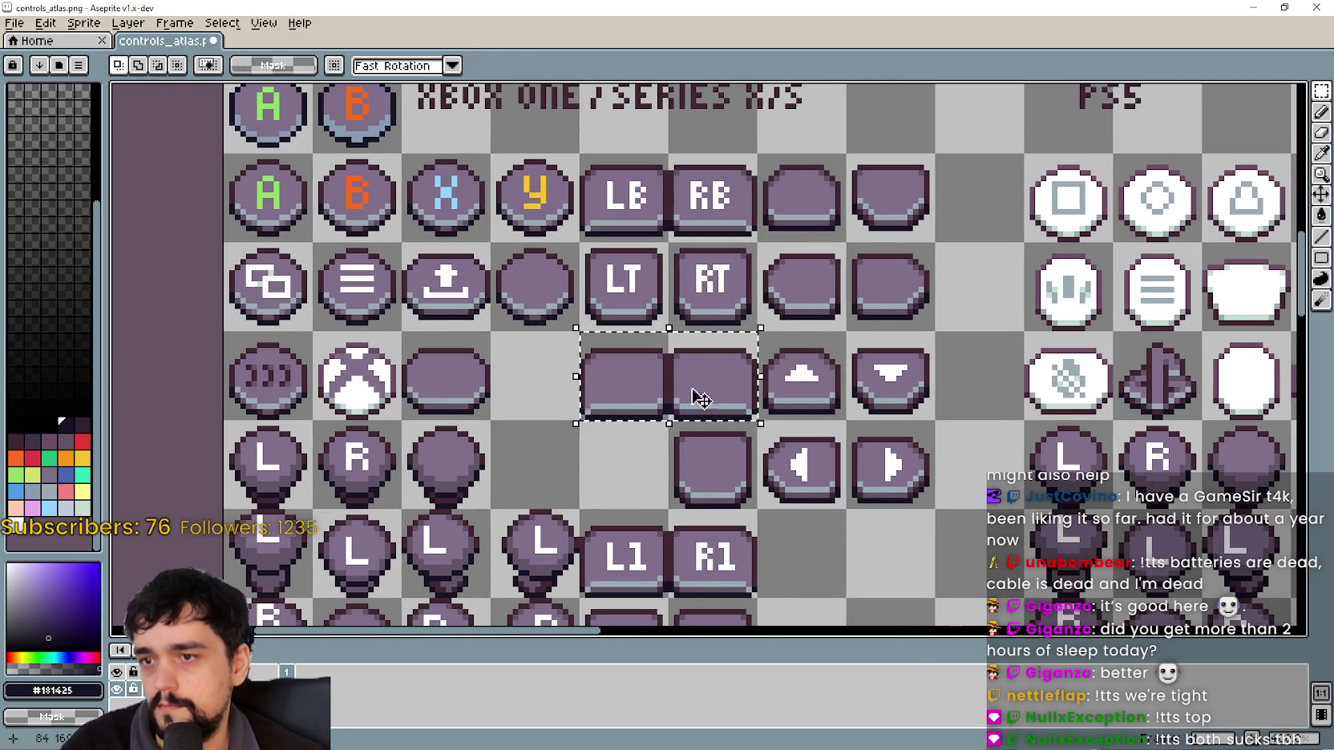
pyautogui.press('Up')
pyautogui.moveTo(793, 373); pyautogui.dragTo(893, 381)
pyautogui.press('Up')
pyautogui.moveTo(770, 465); pyautogui.dragTo(898, 473)
pyautogui.press('Up')
# - Move the row holding the Xbox logo button up one pixel and commit the move
pyautogui.hscroll(-2, 611, 392)
pyautogui.scroll(-1, 611, 392)
pyautogui.hscroll(-1, 611, 392)
pyautogui.scroll(1, 611, 393)
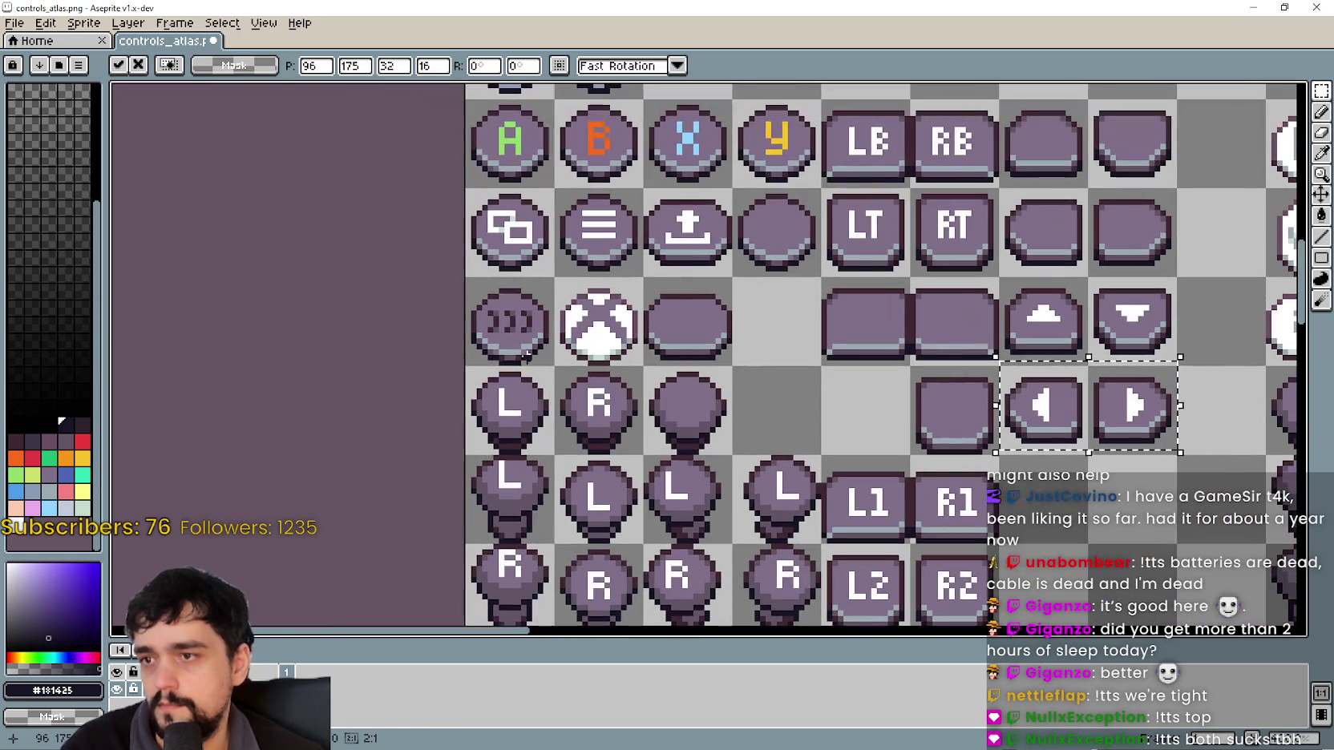
pyautogui.moveTo(467, 282); pyautogui.dragTo(691, 337)
pyautogui.scroll(3, 593, 316)
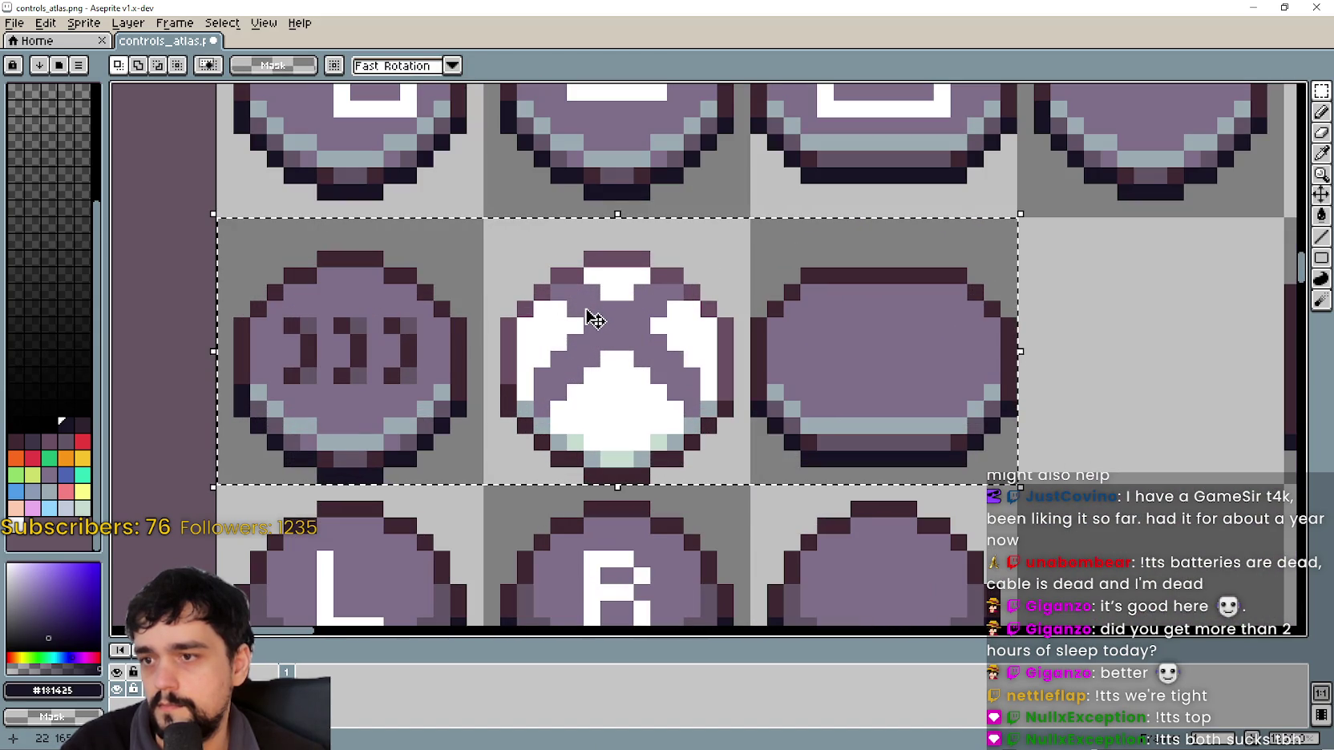
pyautogui.press('Up')
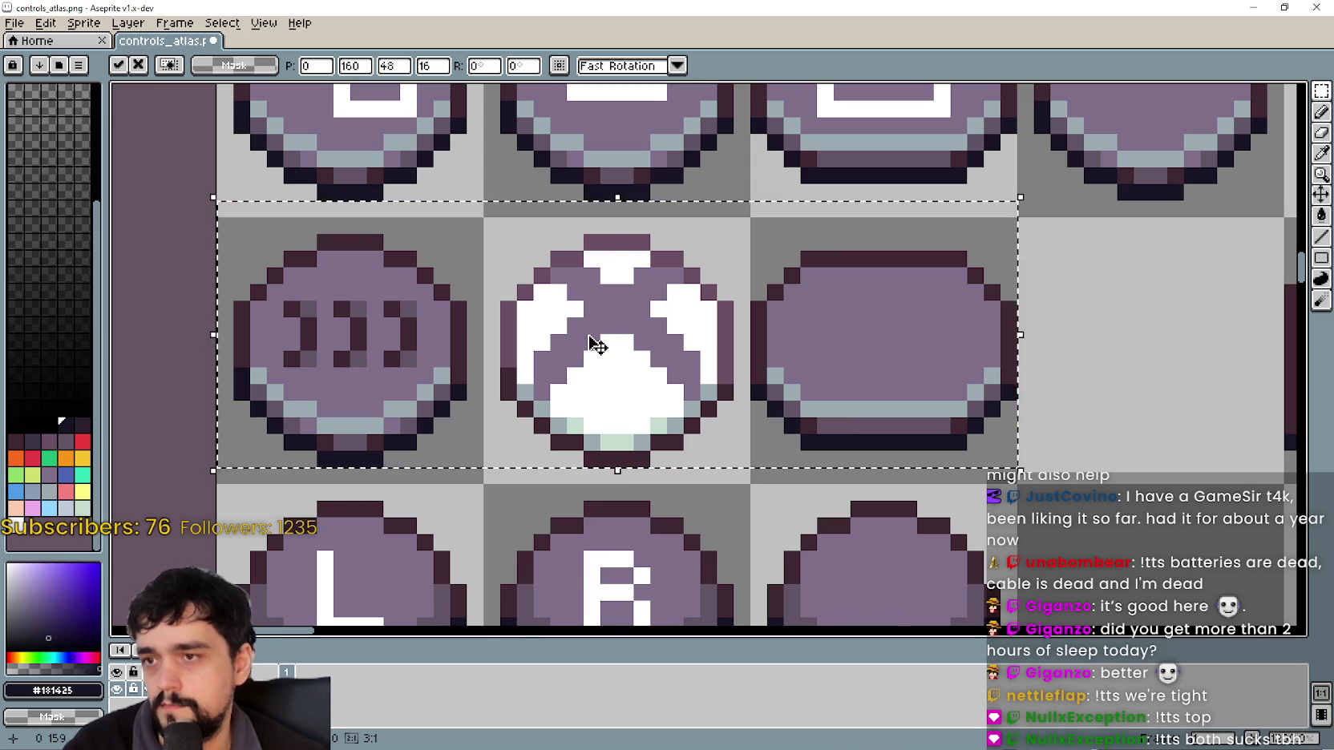
pyautogui.scroll(-4, 593, 345)
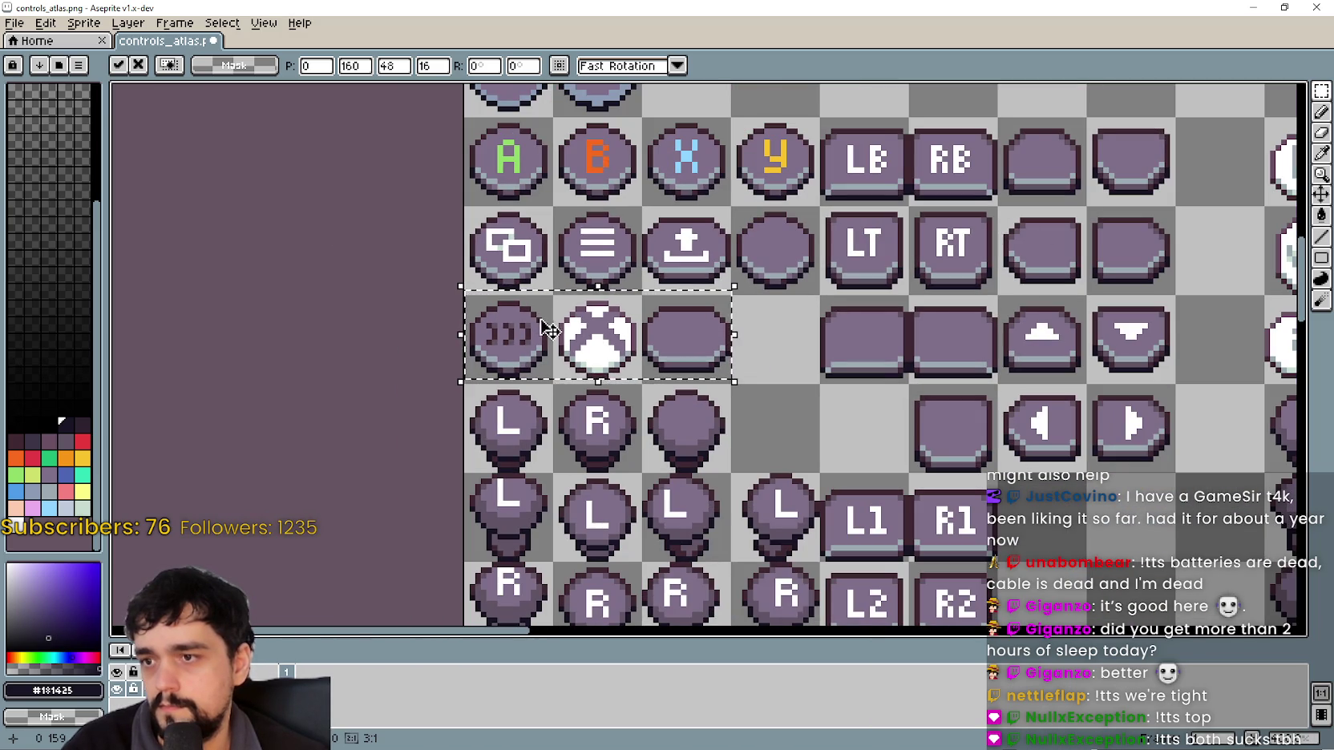
pyautogui.scroll(1, 541, 329)
pyautogui.scroll(3, 541, 329)
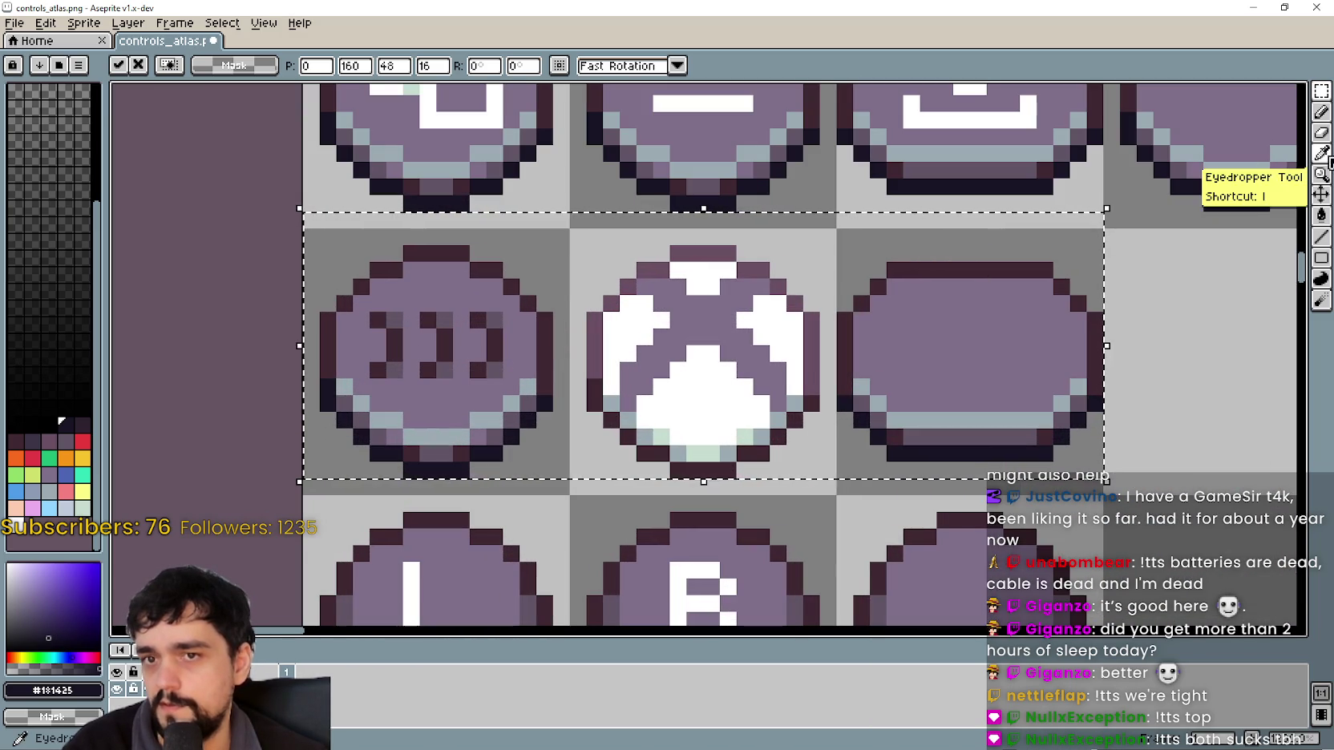
pyautogui.click(844, 520)
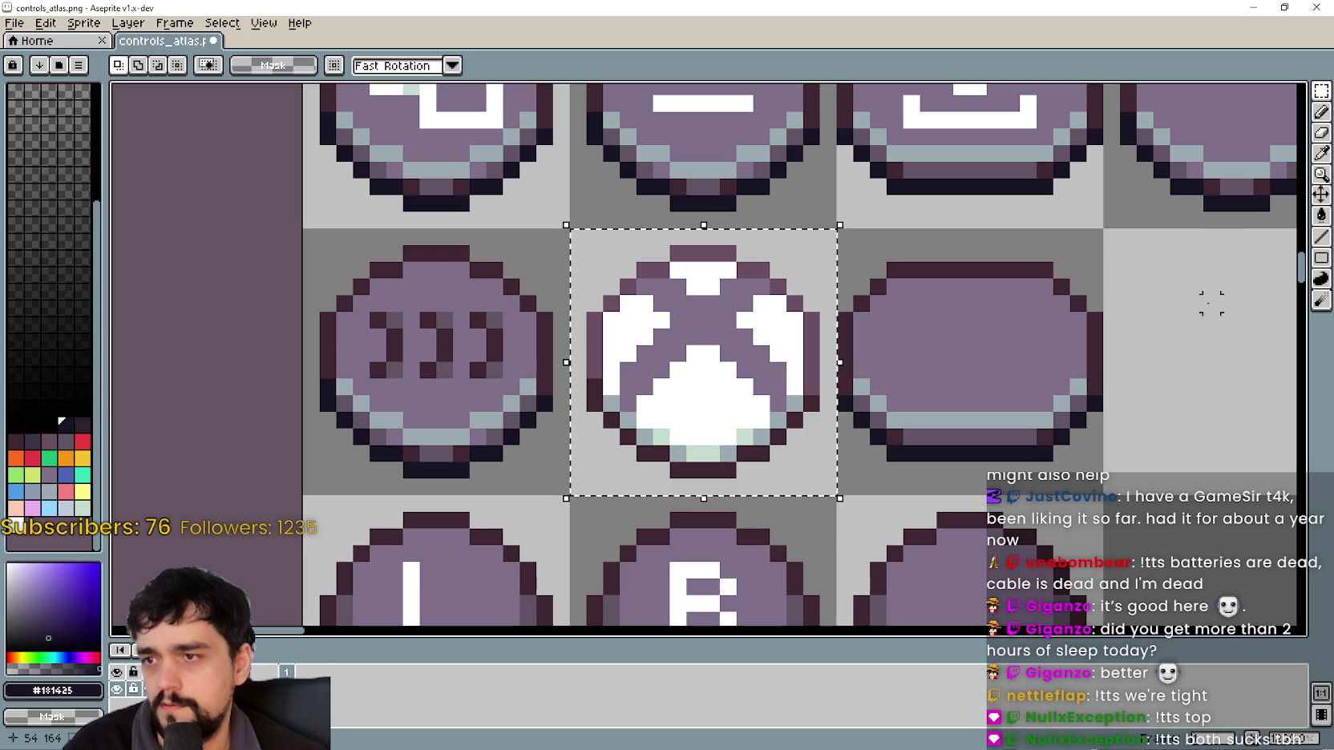
pyautogui.click(1321, 157)
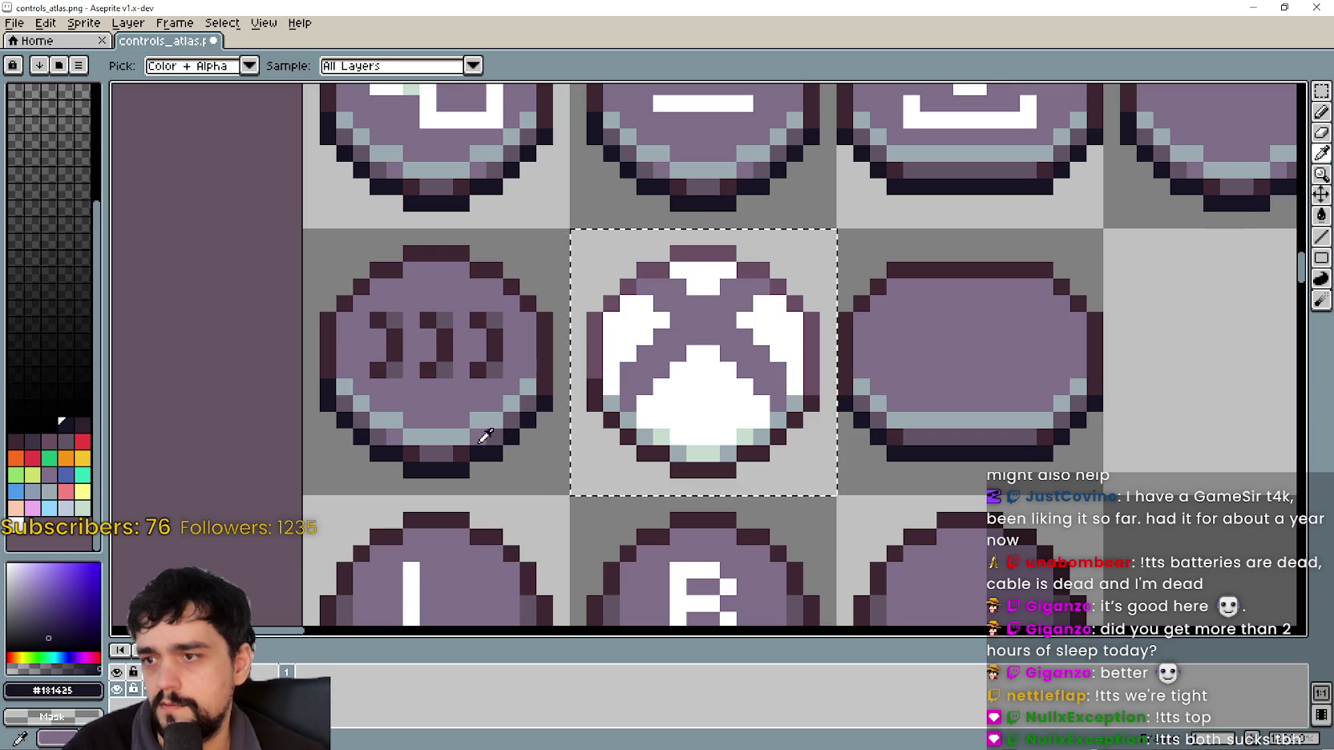
# - Fill the Xbox logo button's maroon edge with #181425, then sample #3F2832
pyautogui.click(1321, 215)
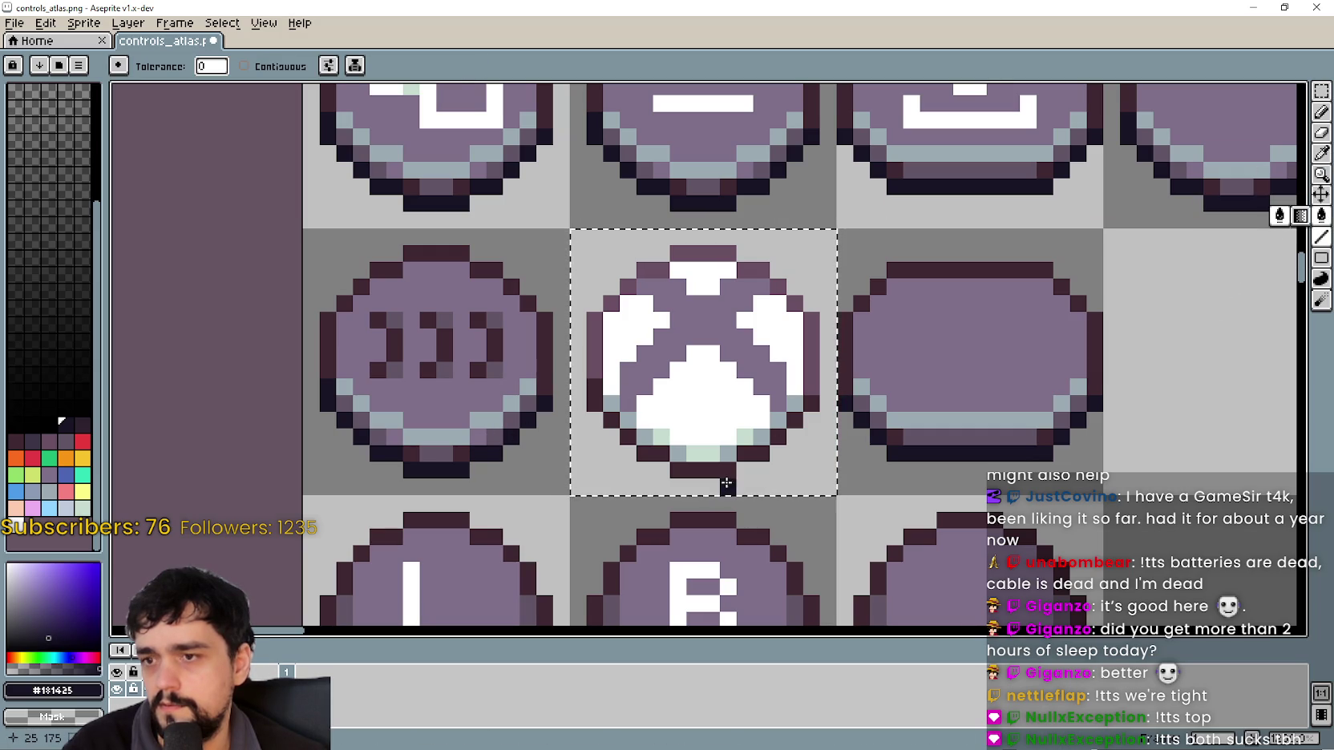
pyautogui.click(712, 471)
pyautogui.click(1324, 159)
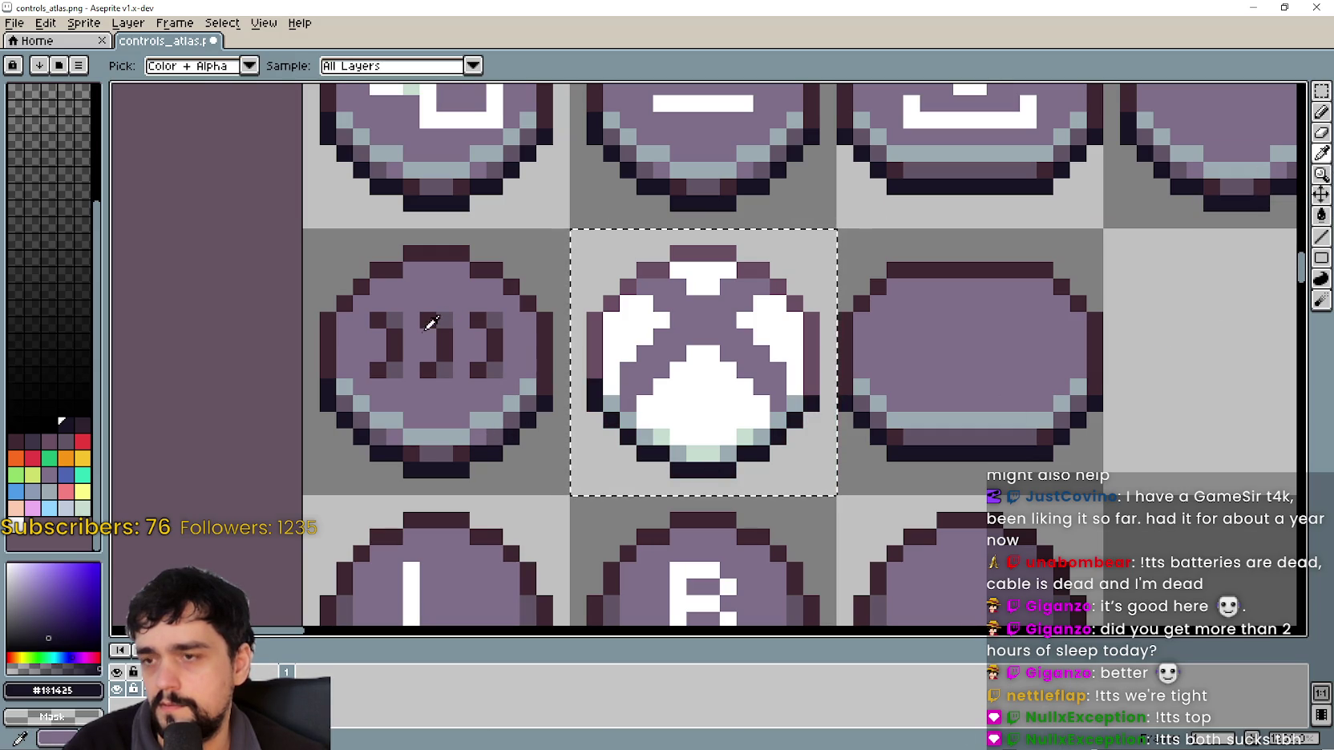
pyautogui.click(600, 335)
pyautogui.click(1320, 217)
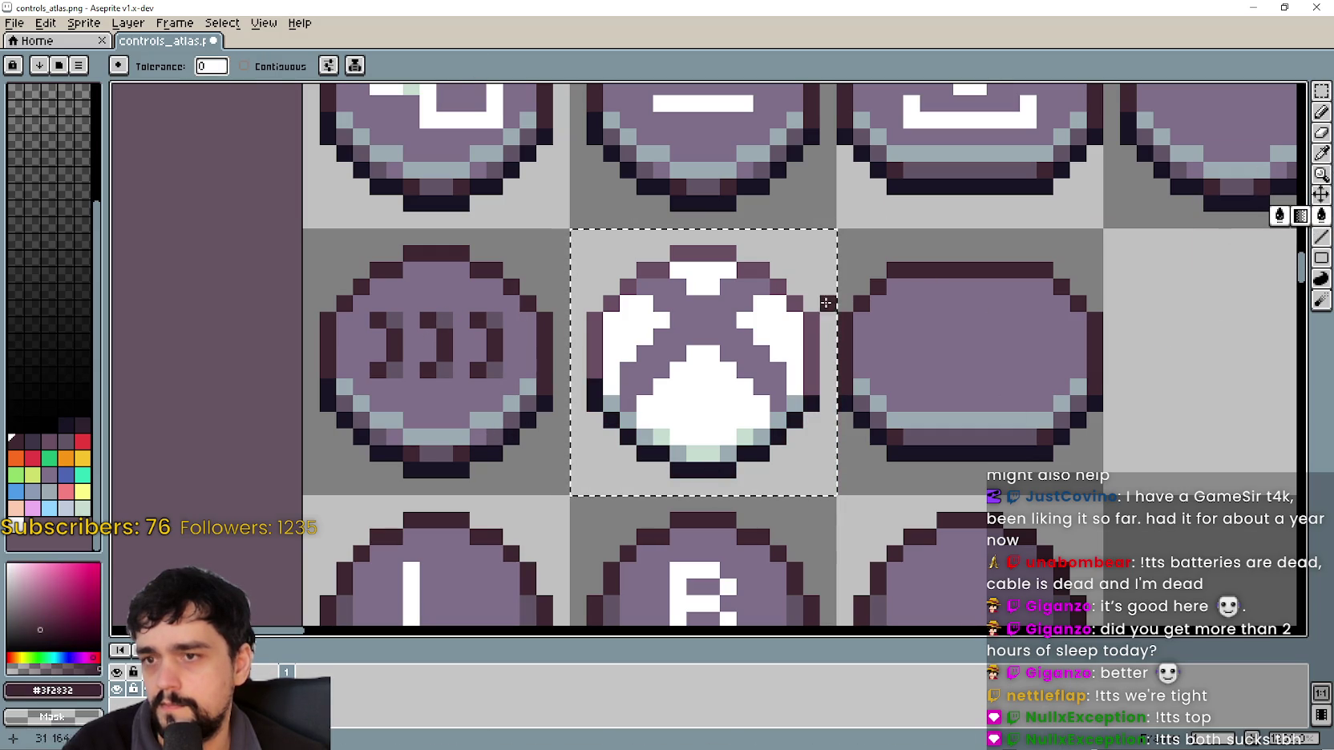
# - Undo the trial recolour of the white icons and marquee-select the L1 button cell
pyautogui.scroll(-3, 751, 468)
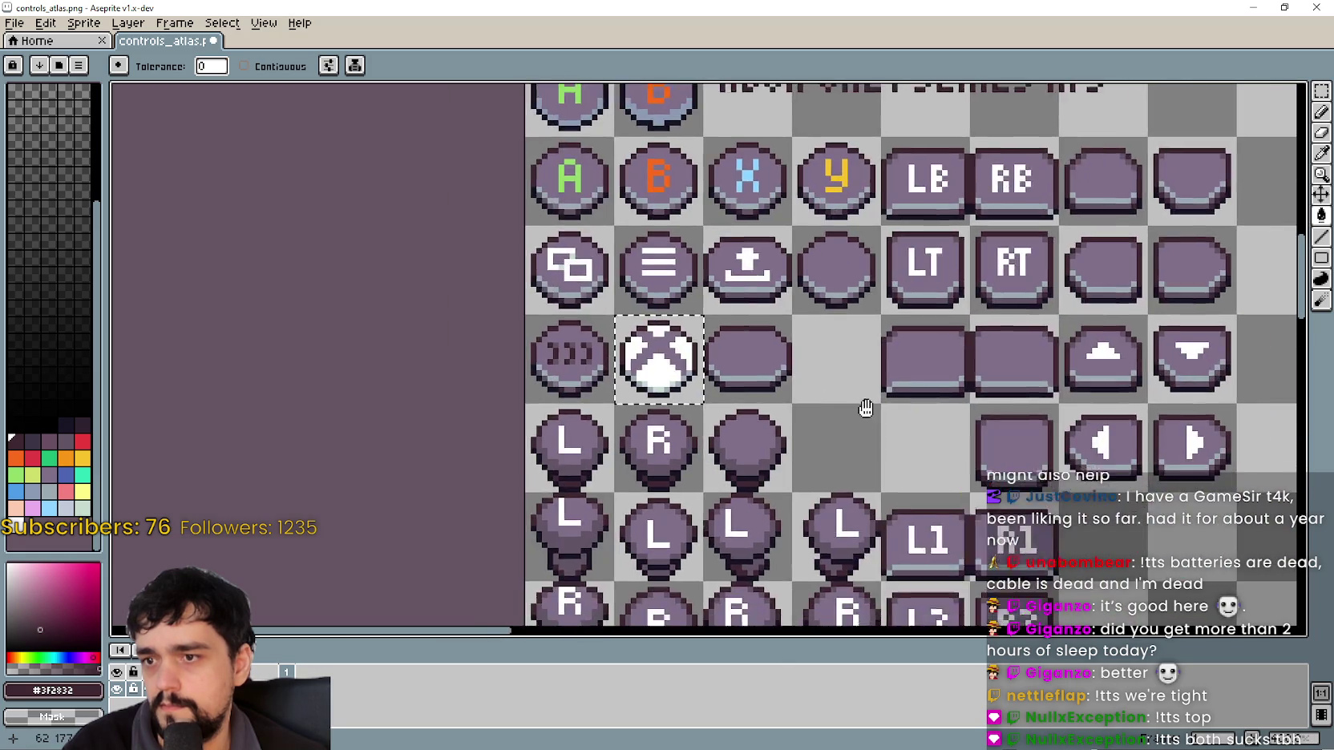
pyautogui.scroll(-1, 834, 409)
pyautogui.moveTo(834, 409); pyautogui.dragTo(714, 323)
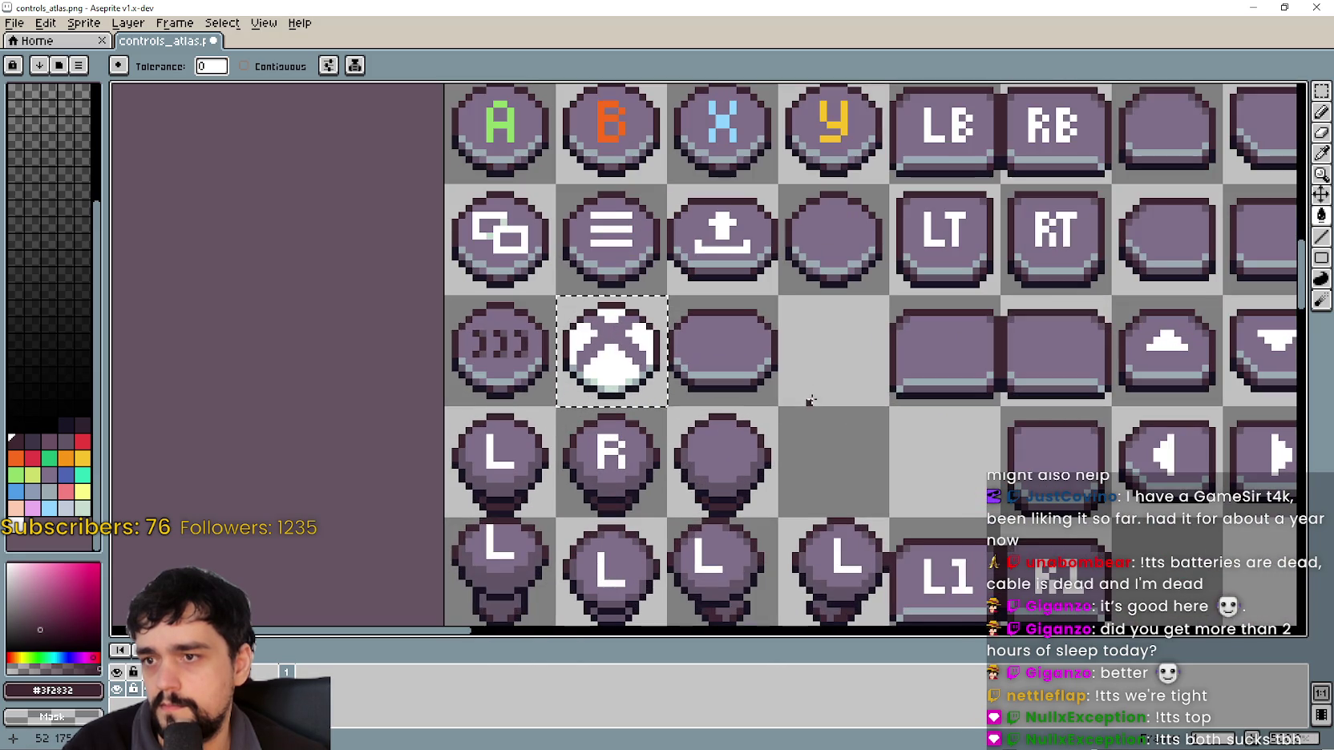
pyautogui.scroll(1, 596, 343)
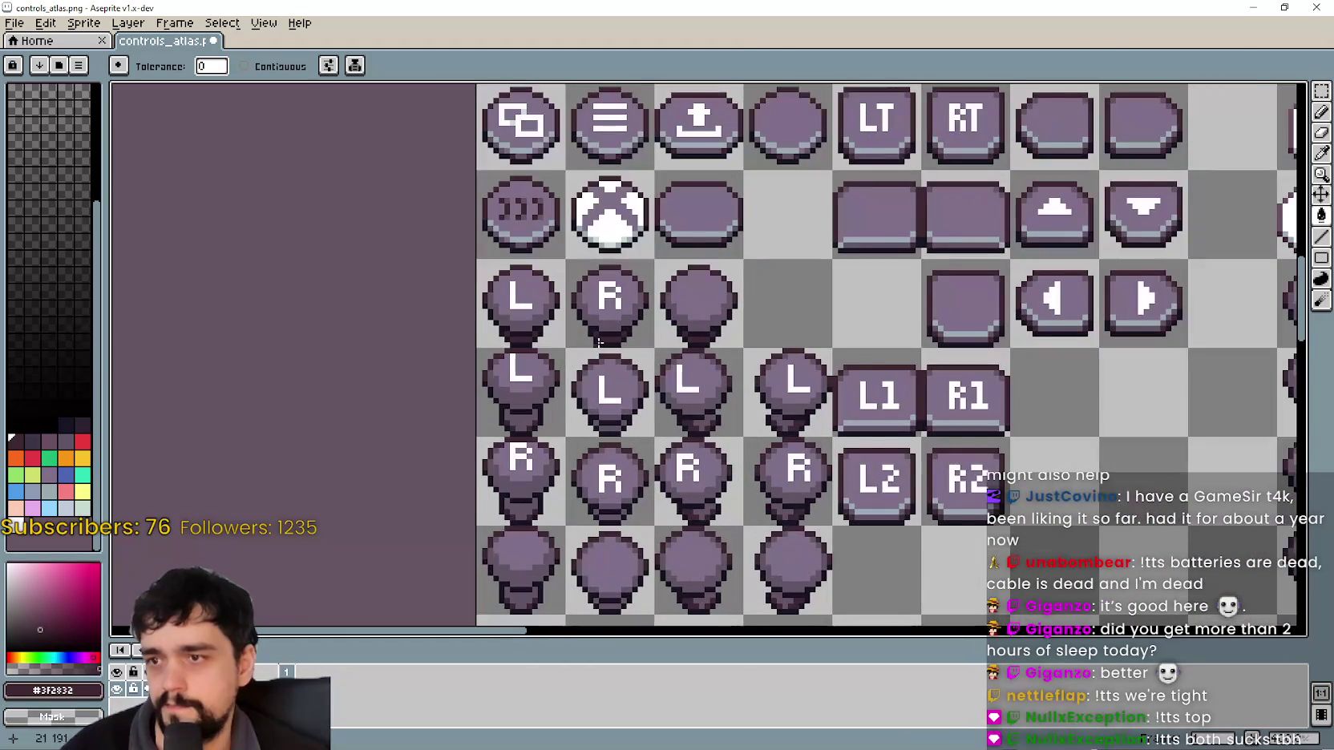
pyautogui.hscroll(3, 603, 336)
pyautogui.hscroll(1, 743, 406)
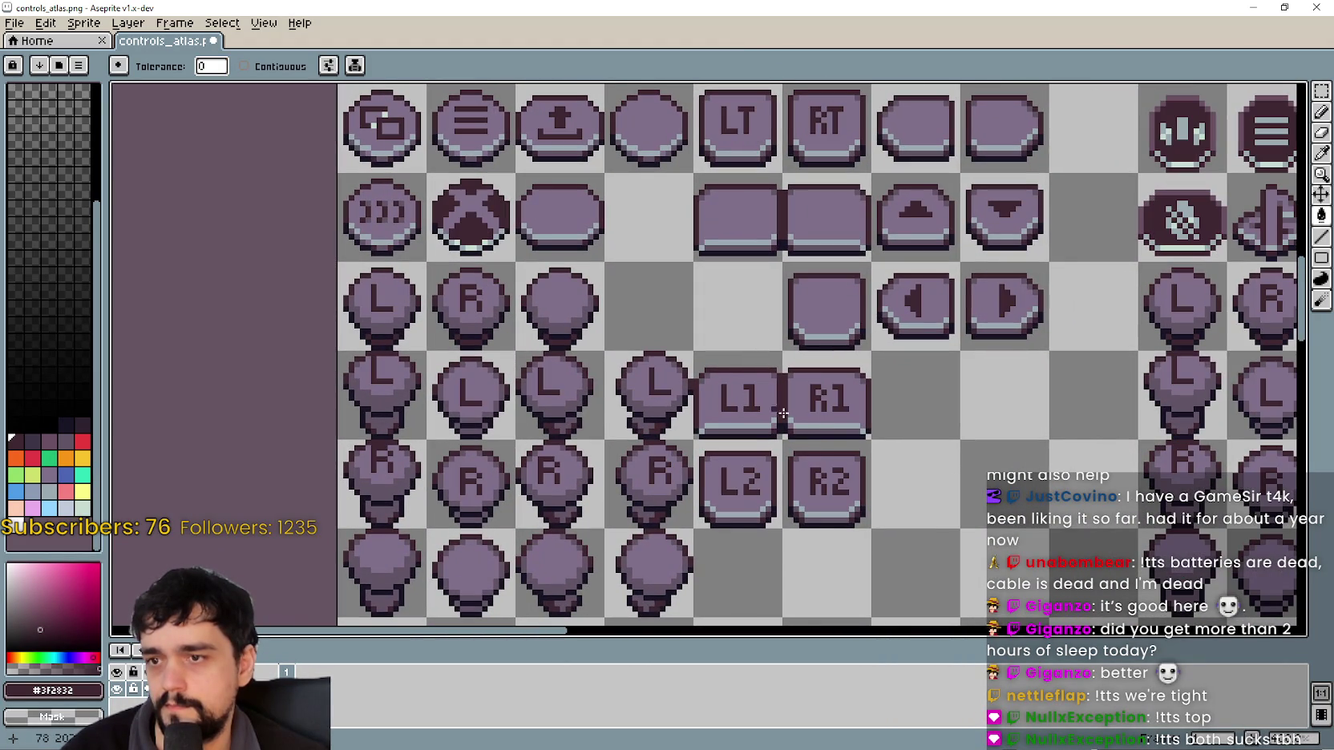
pyautogui.hotkey('ctrl', 'z')
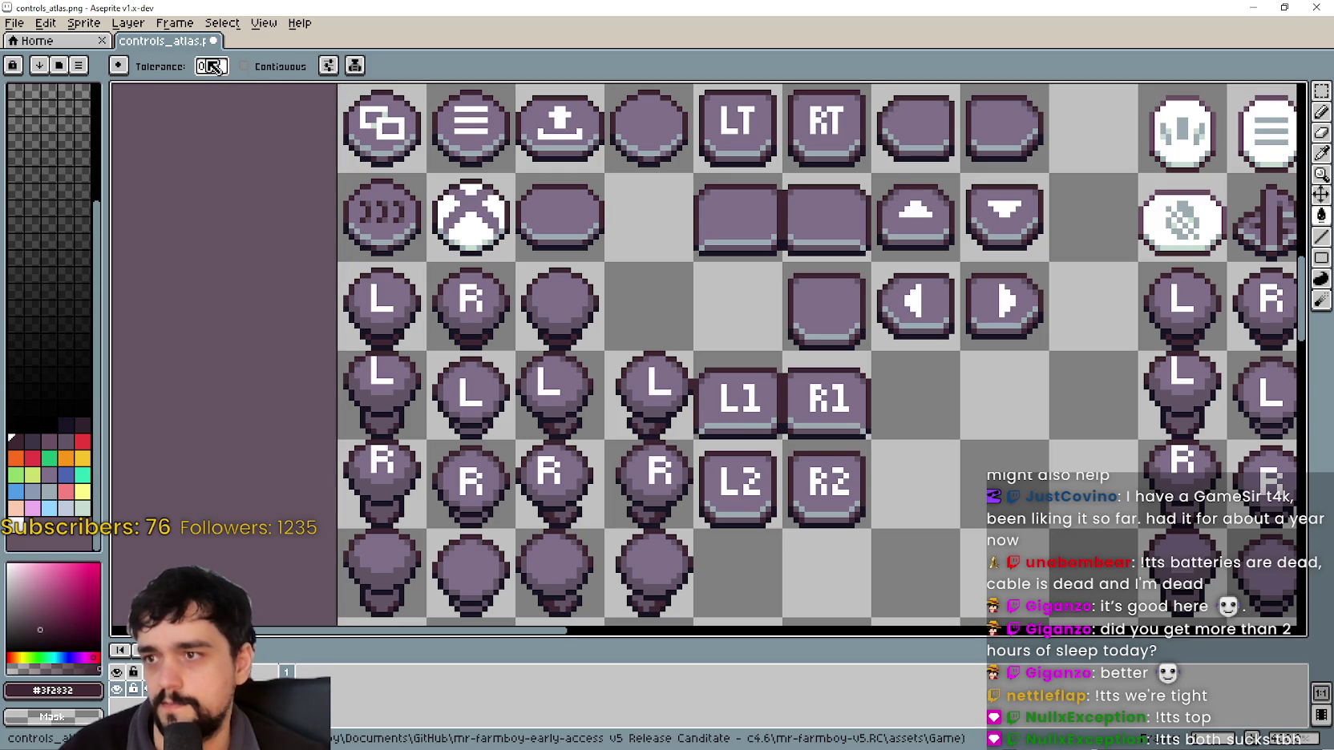
pyautogui.press('m')
pyautogui.moveTo(776, 432)
pyautogui.mouseDown()
pyautogui.moveTo(696, 386)
pyautogui.moveTo(814, 481)
pyautogui.mouseUp()
# - Review the PS5 tile blocks and nudge the PS5 arrow-tile column up one pixel
pyautogui.scroll(-2, 858, 432)
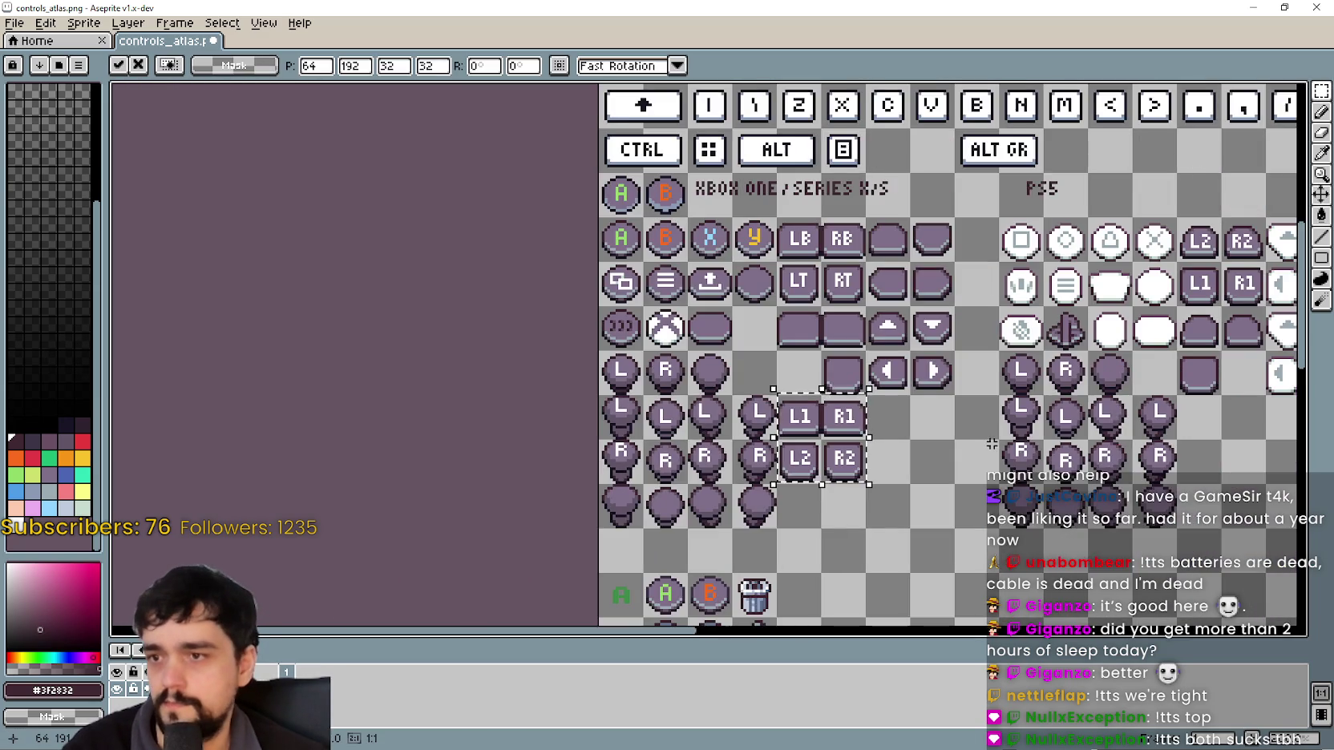
pyautogui.hscroll(3, 991, 443)
pyautogui.scroll(2, 801, 360)
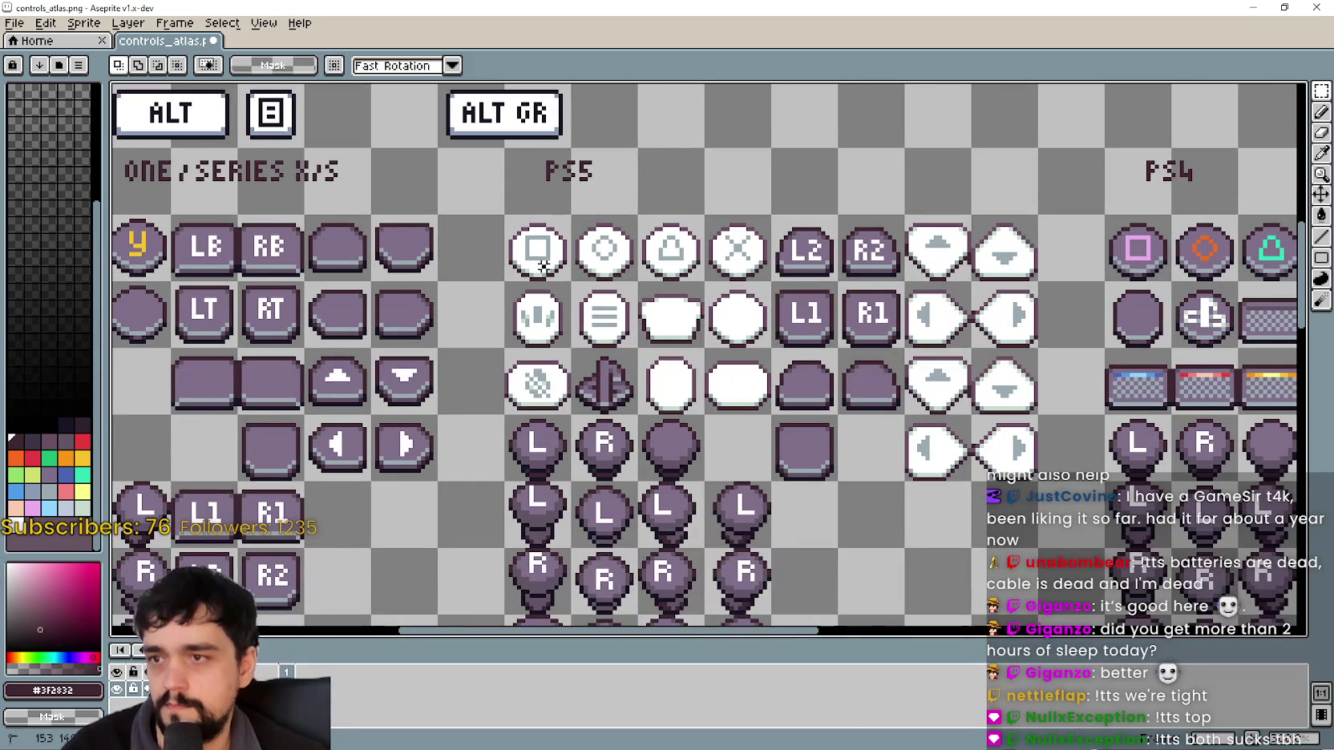
pyautogui.moveTo(699, 257); pyautogui.dragTo(744, 385)
pyautogui.click(747, 383)
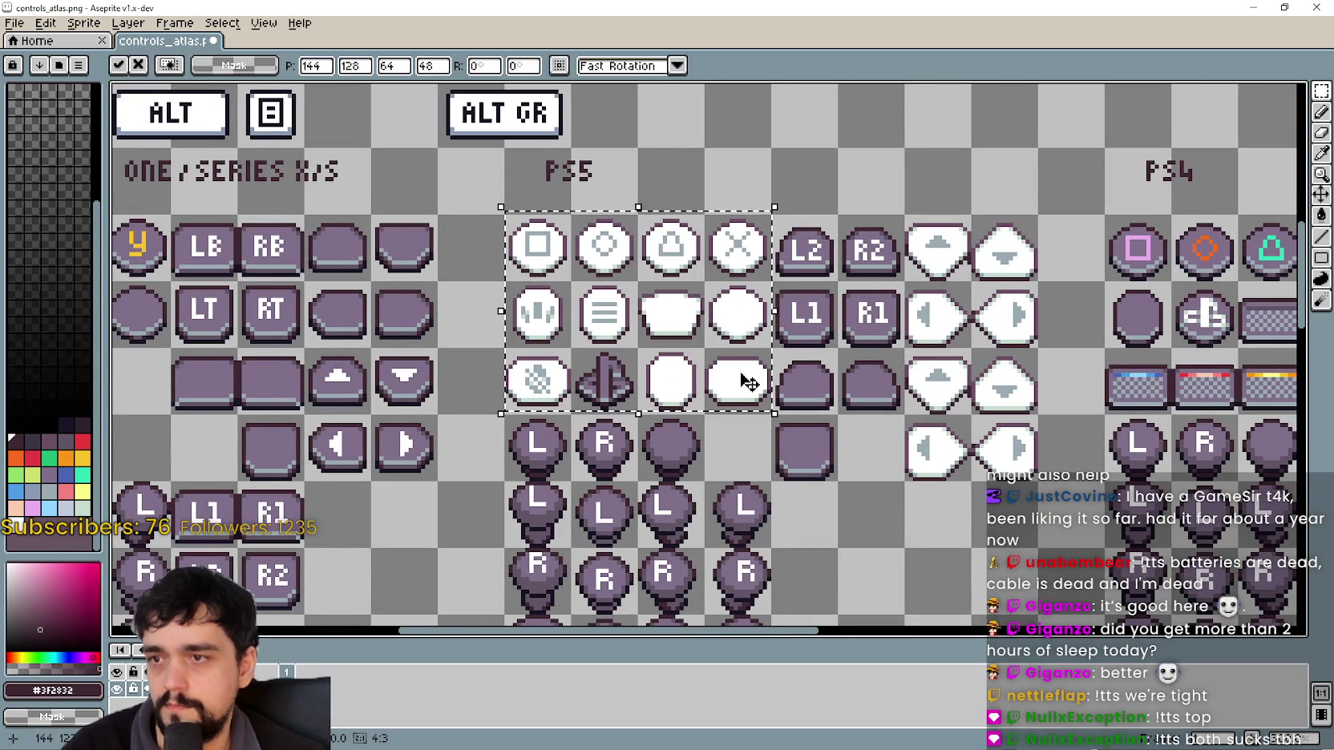
pyautogui.hscroll(2, 892, 361)
pyautogui.moveTo(697, 222); pyautogui.dragTo(788, 387)
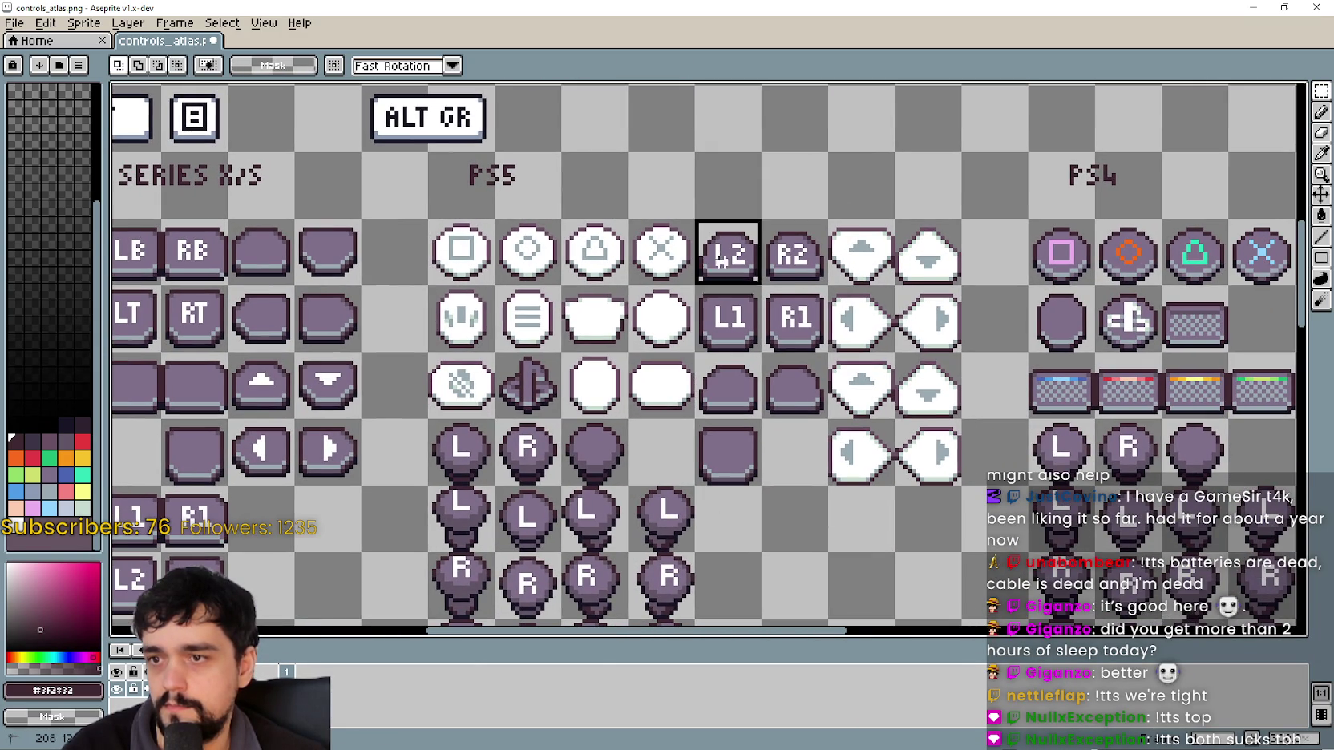
pyautogui.hotkey('ctrl', 'd')
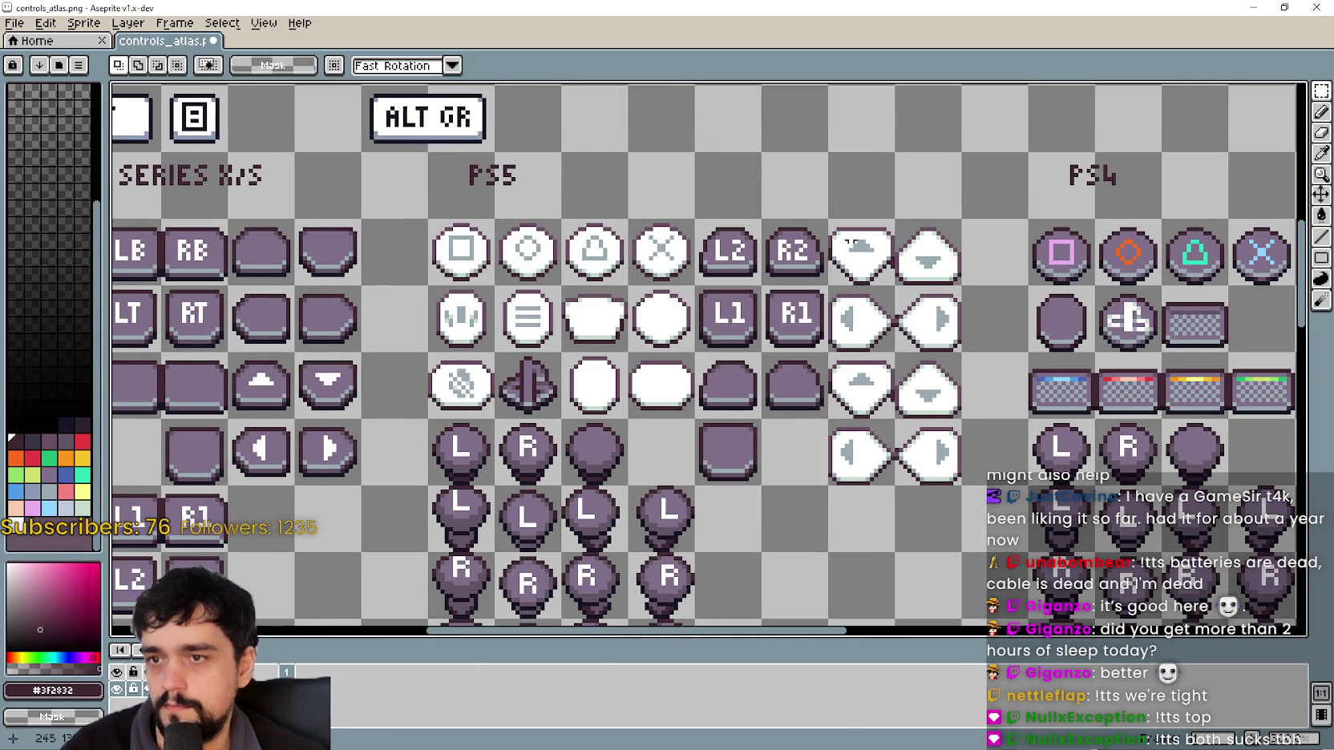
pyautogui.moveTo(899, 283); pyautogui.dragTo(933, 453)
pyautogui.press('Up')
pyautogui.hotkey('ctrl', 'd')
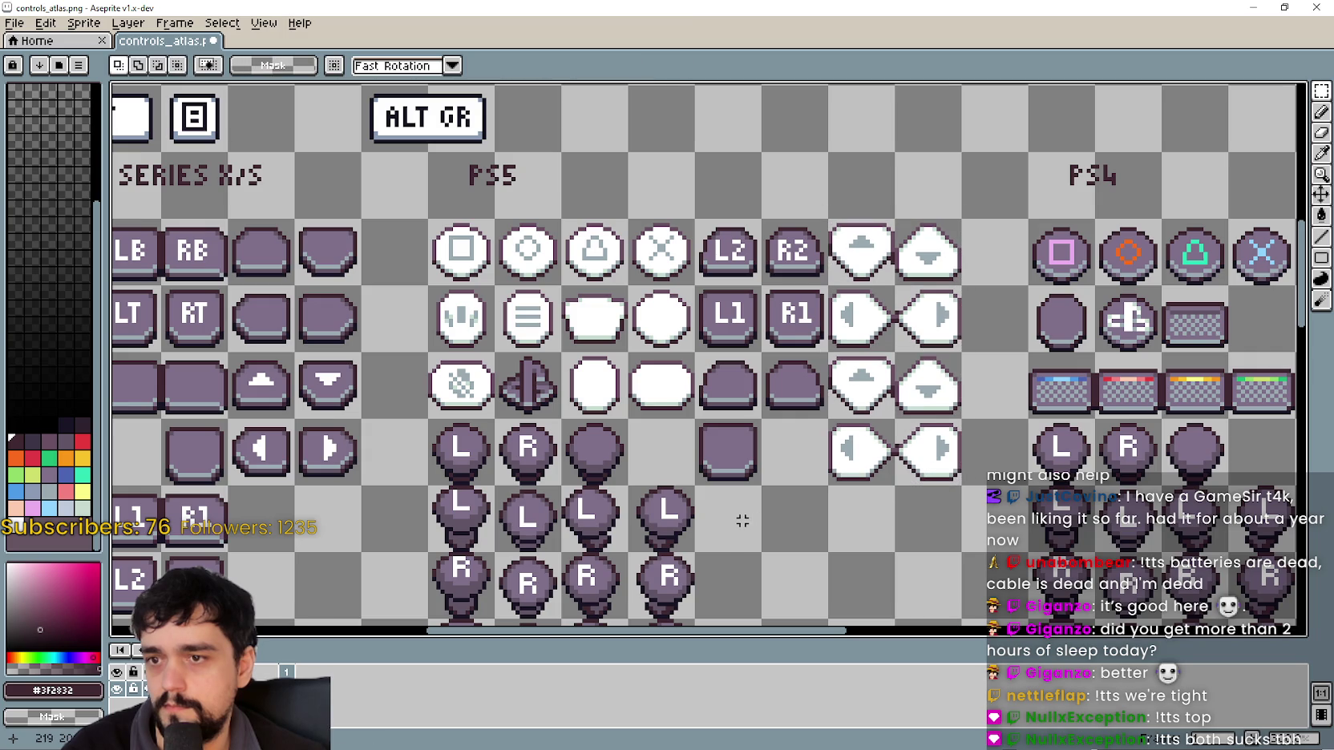
# - Pan to the PS4 group and marquee-select its shoulder and arrow tiles to check them
pyautogui.moveTo(742, 521); pyautogui.dragTo(869, 374)
pyautogui.scroll(-2, 674, 374)
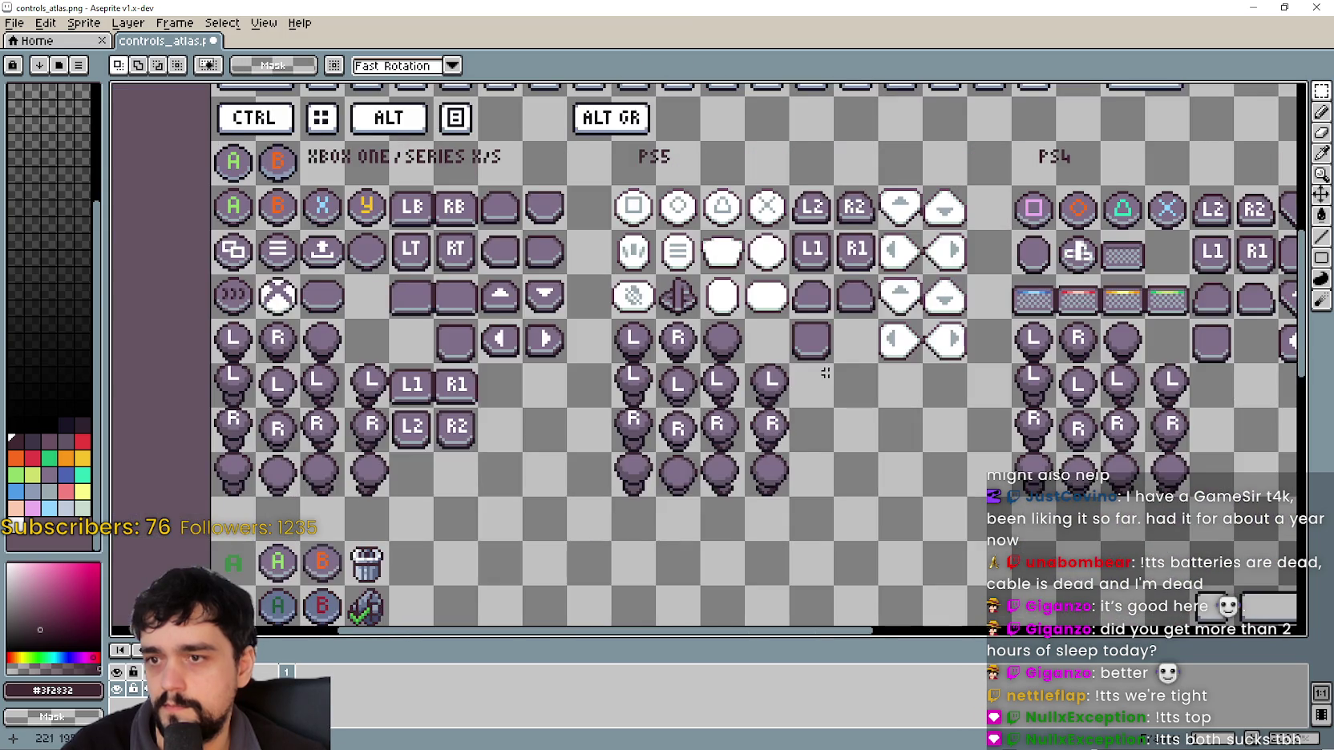
pyautogui.moveTo(1090, 257); pyautogui.dragTo(697, 298)
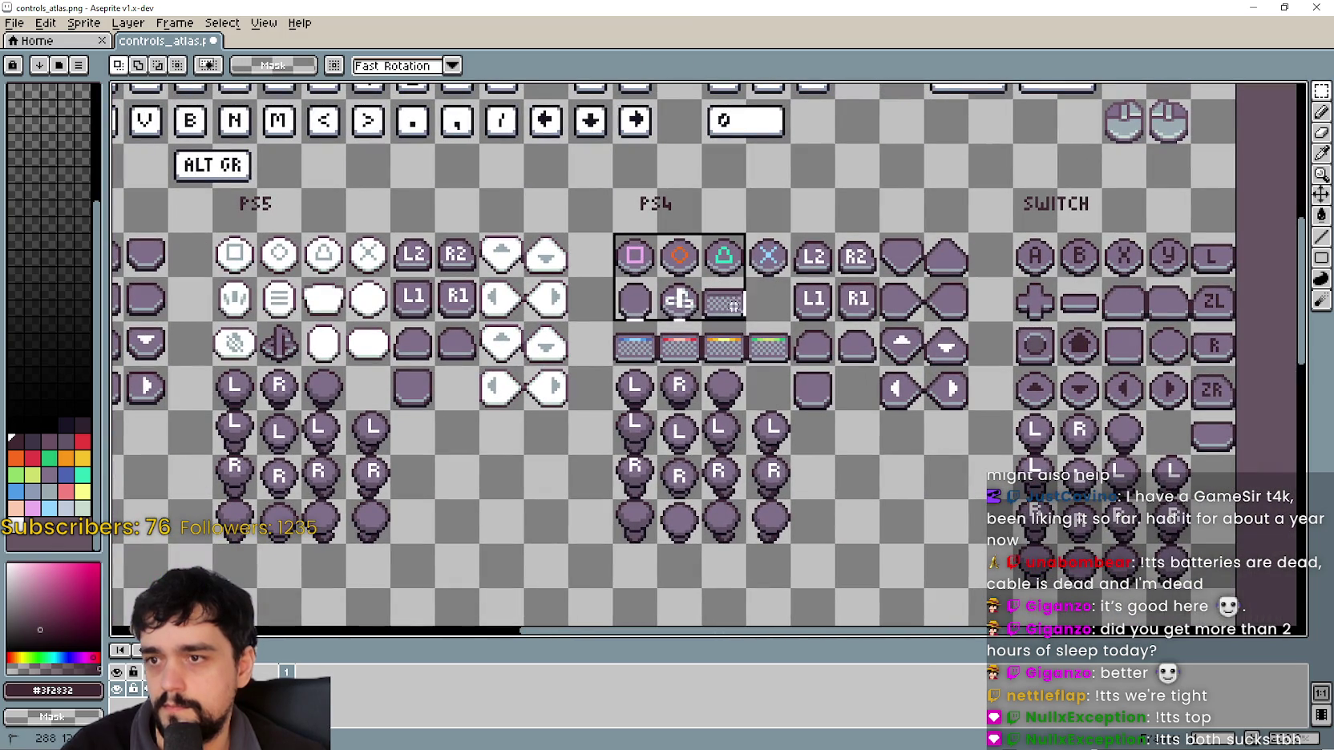
pyautogui.hotkey('ctrl', 'd')
pyautogui.scroll(1, 712, 365)
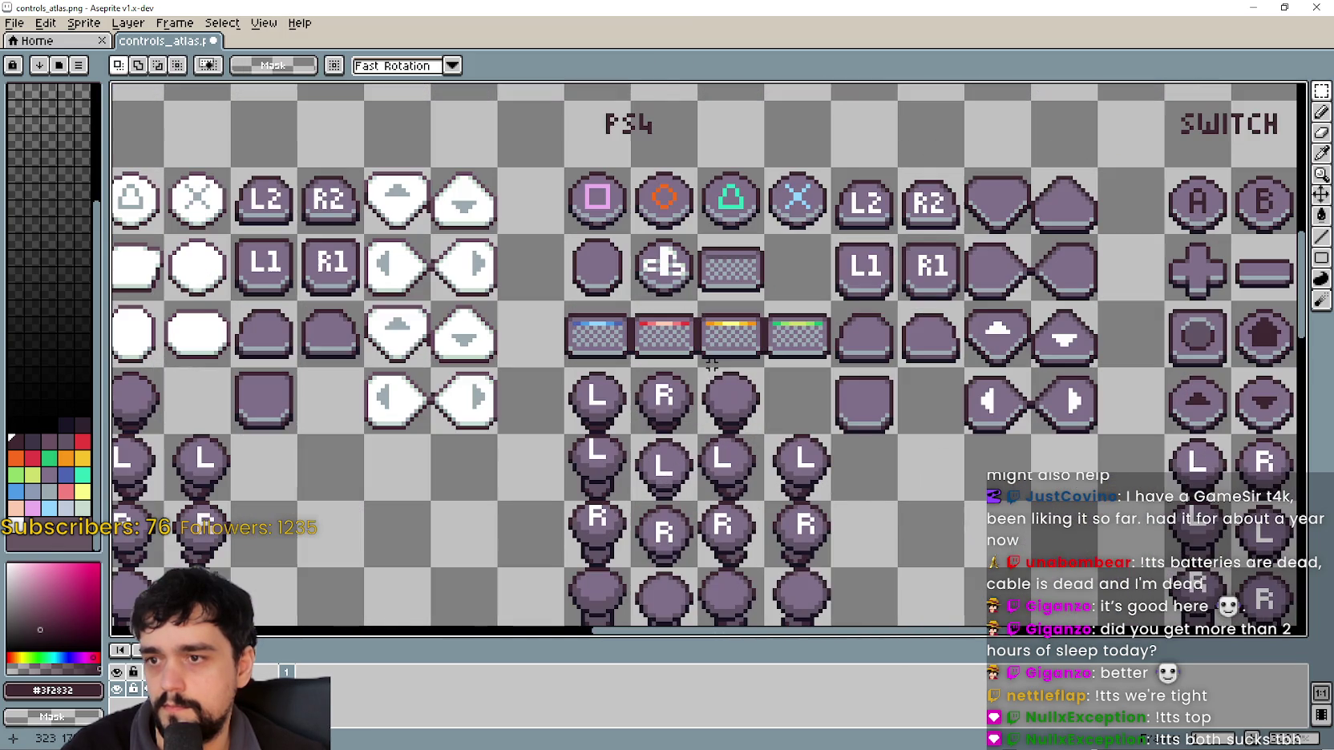
pyautogui.moveTo(887, 298); pyautogui.dragTo(736, 291)
pyautogui.moveTo(757, 216); pyautogui.dragTo(994, 441)
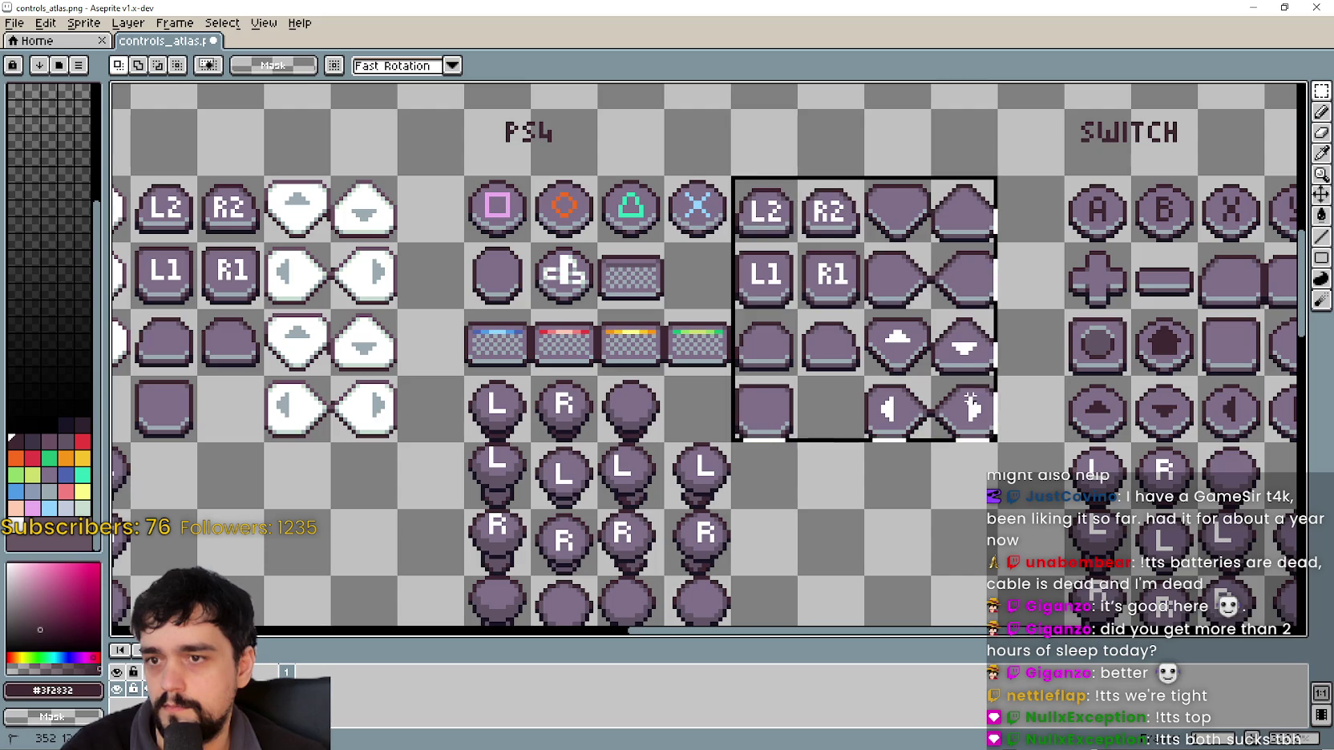
pyautogui.hotkey('ctrl', 'd')
# - Marquee-select and review the Switch button tile rows
pyautogui.scroll(1, 856, 497)
pyautogui.scroll(-1, 775, 385)
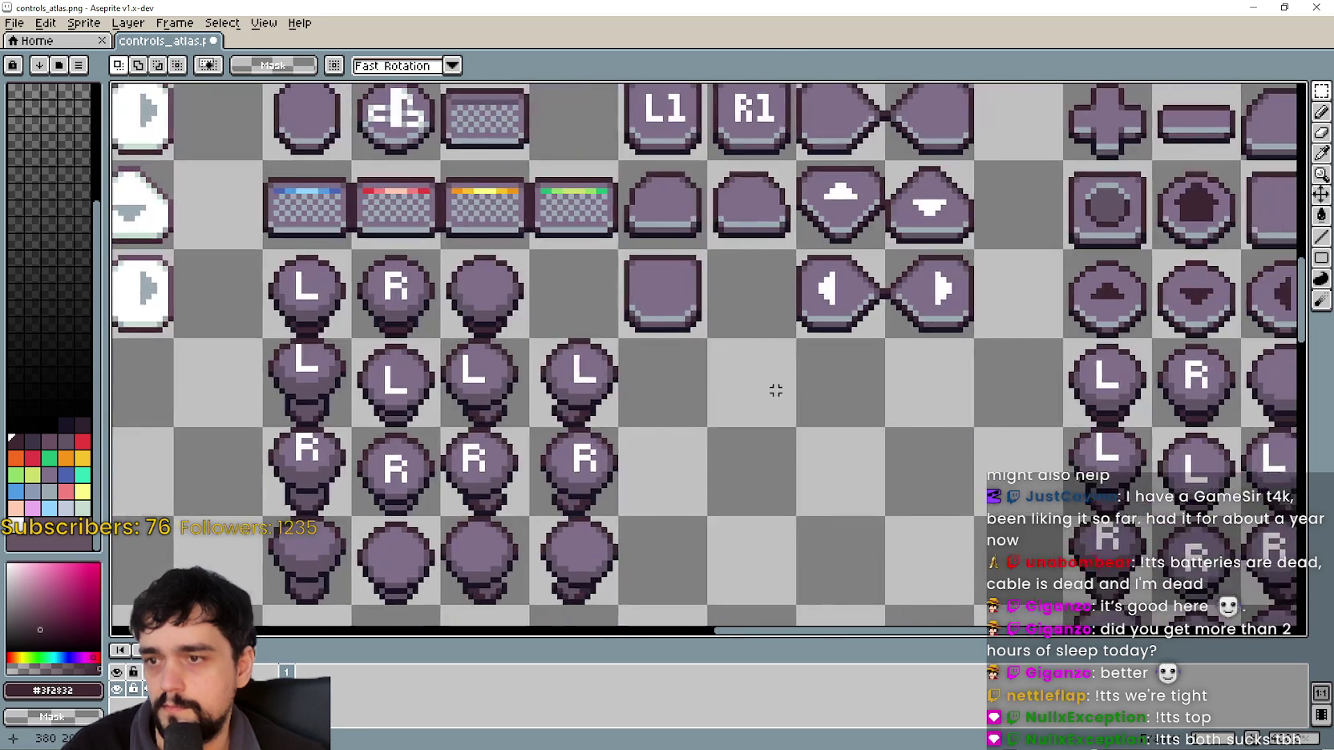
pyautogui.scroll(-1, 771, 395)
pyautogui.scroll(1, 802, 342)
pyautogui.scroll(1, 752, 258)
pyautogui.moveTo(752, 258); pyautogui.dragTo(1036, 359)
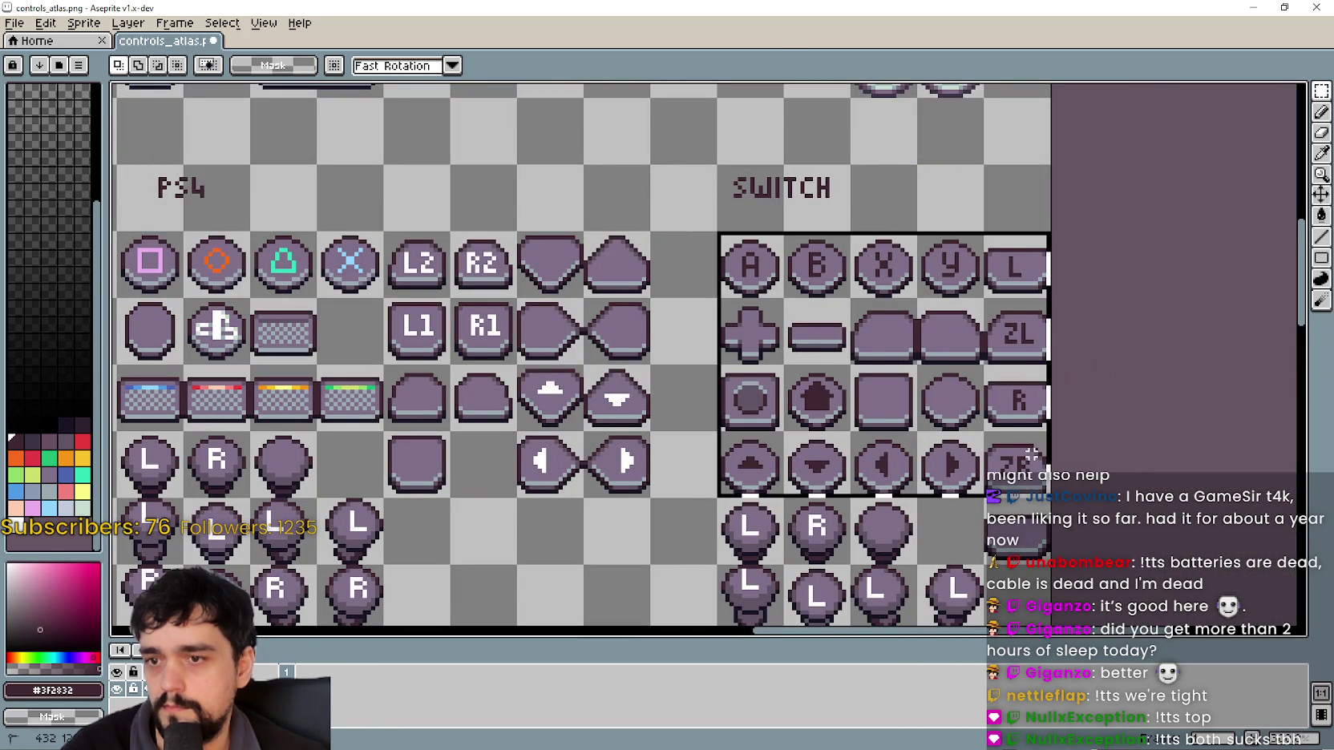
pyautogui.moveTo(760, 273); pyautogui.dragTo(1038, 489)
pyautogui.scroll(-3, 987, 412)
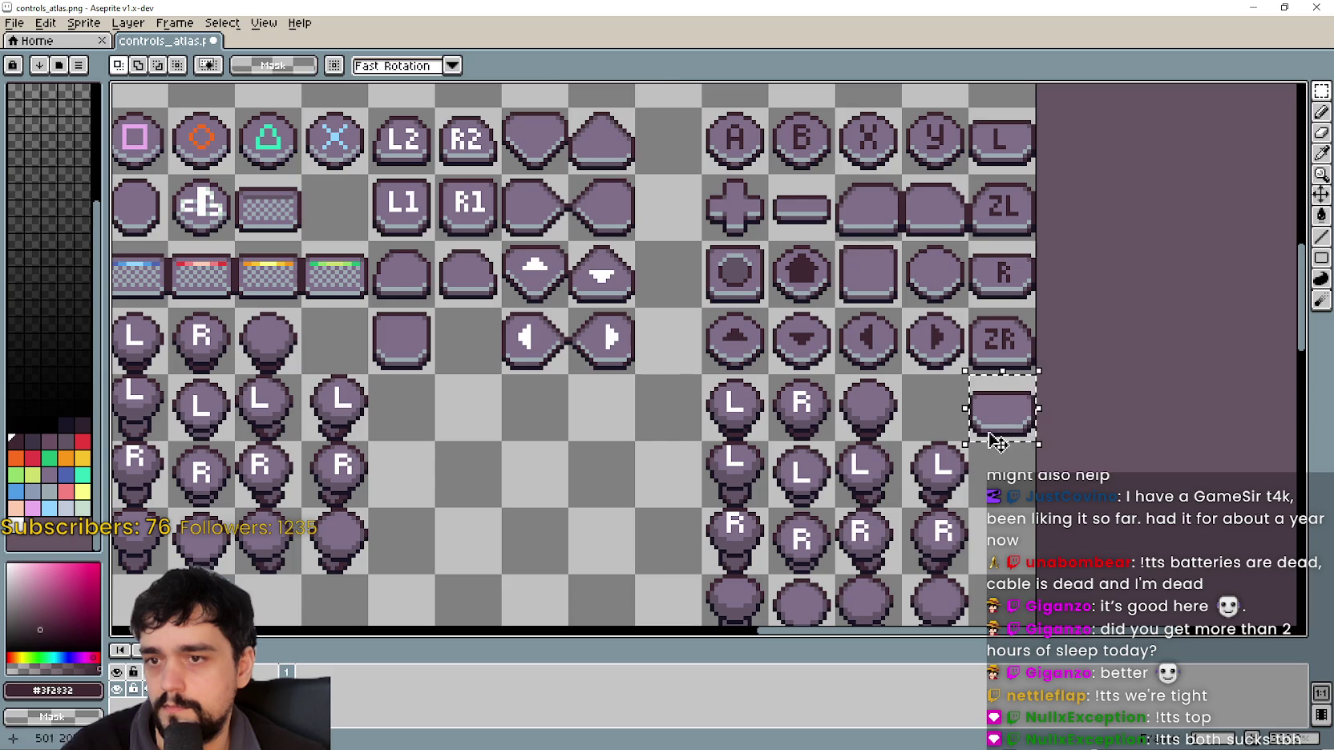
pyautogui.scroll(-1, 818, 427)
pyautogui.hscroll(-3, 674, 403)
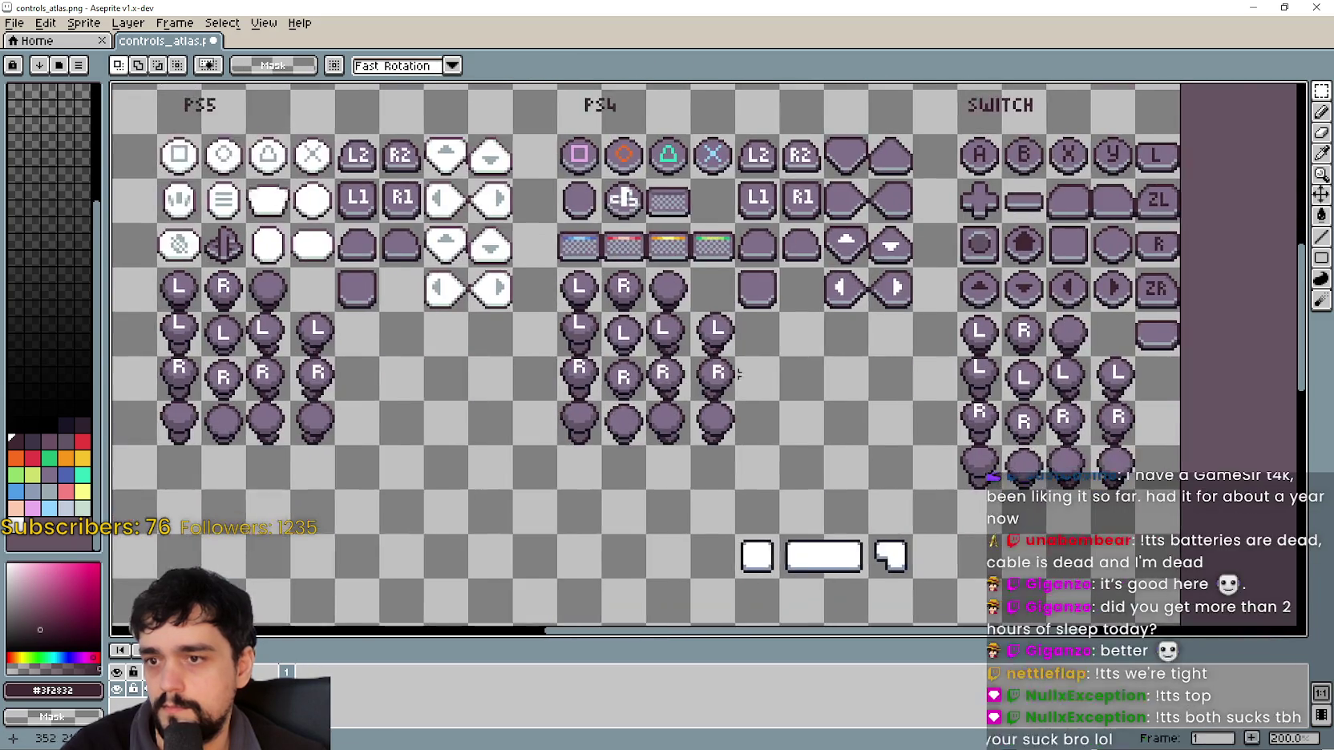
pyautogui.hscroll(-3, 674, 403)
pyautogui.scroll(-2, 682, 385)
# - Save controls_atlas.png and hide Aseprite to return to Godot
pyautogui.hotkey('ctrl', 's')
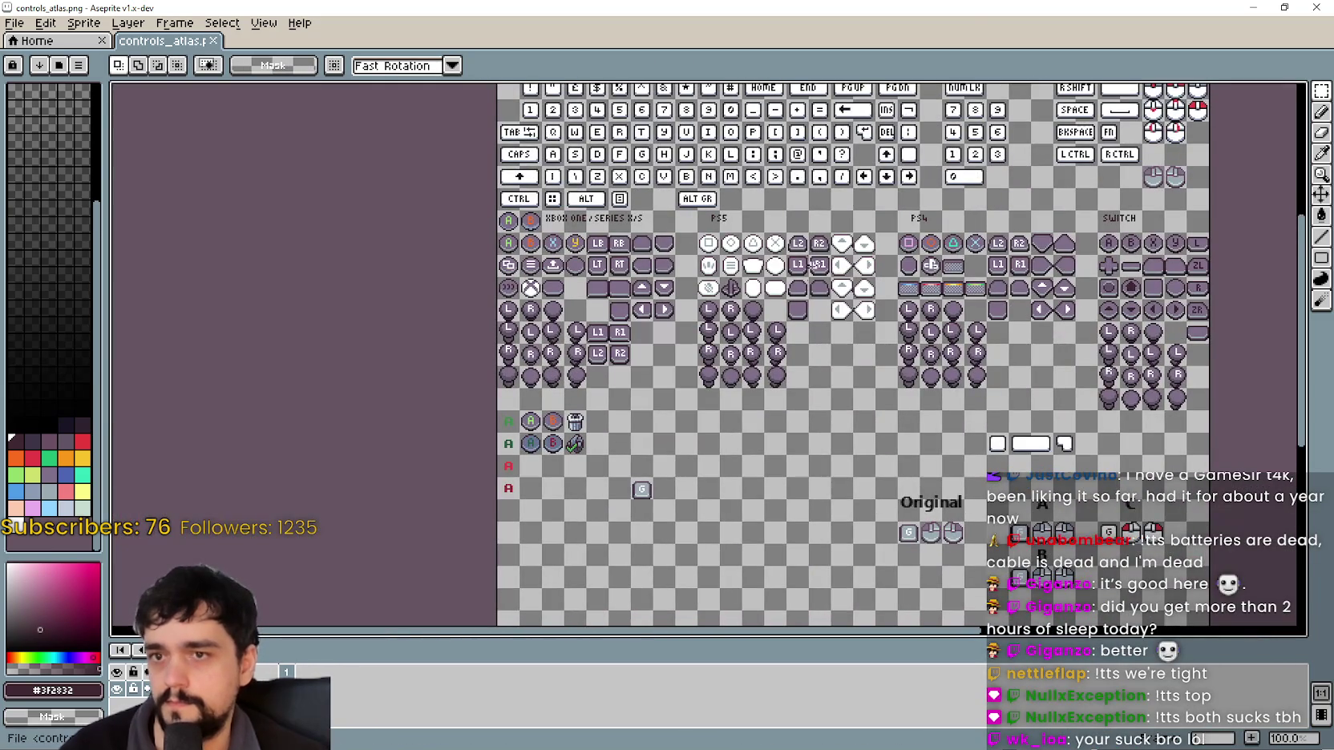
pyautogui.scroll(-2, 722, 337)
pyautogui.hscroll(1, 722, 337)
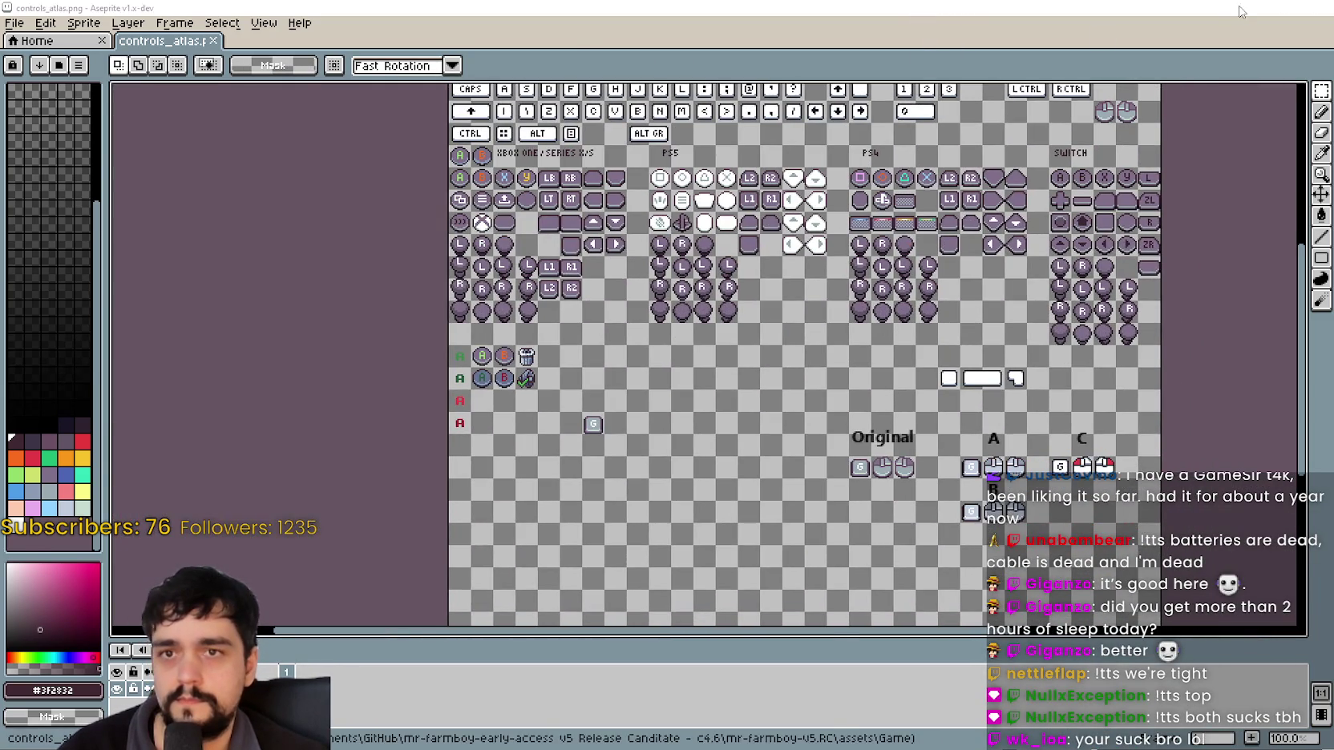
pyautogui.click(1253, 7)
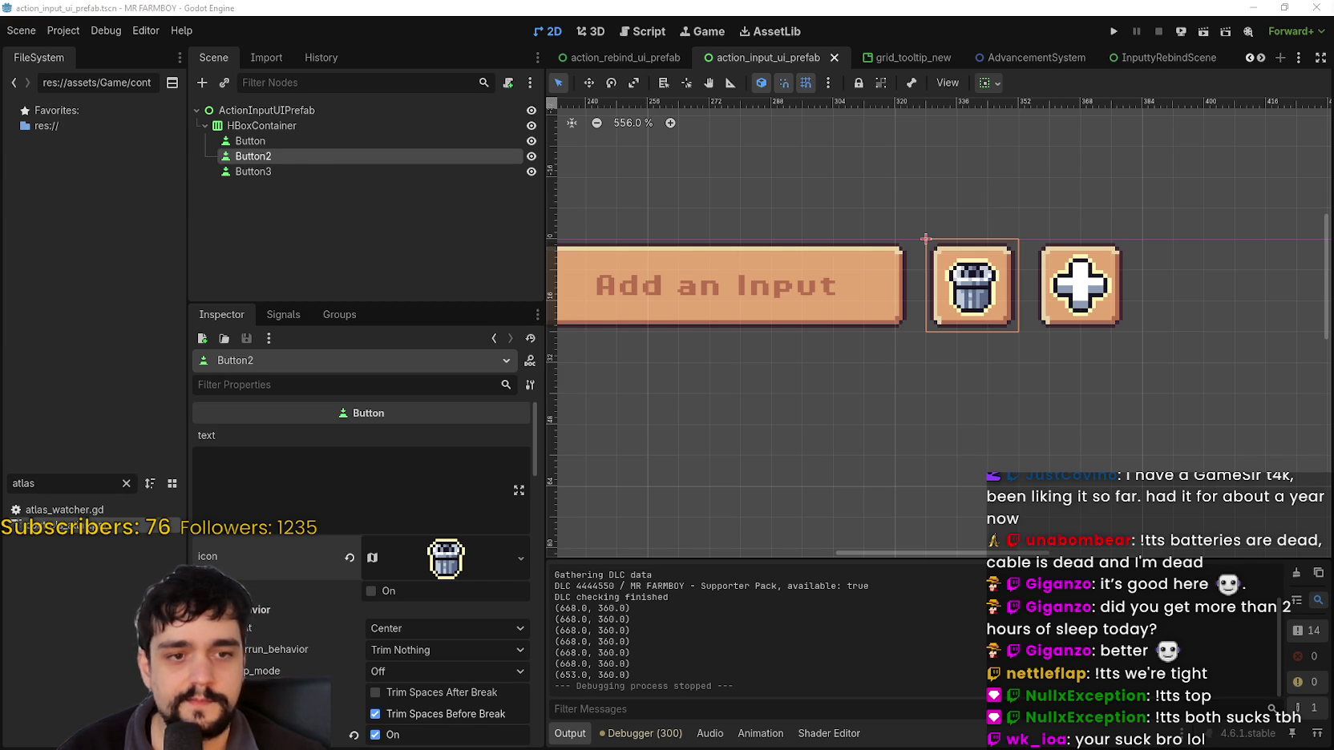
# - Save the action_input_ui_prefab scene
pyautogui.scroll(-2, 777, 352)
pyautogui.moveTo(767, 361); pyautogui.dragTo(883, 353)
pyautogui.hotkey('ctrl', 's')
# - Clear the 'atlas' FileSystem filter so the whole project tree shows
pyautogui.click(1252, 60)
pyautogui.click(1252, 60)
pyautogui.click(1251, 60)
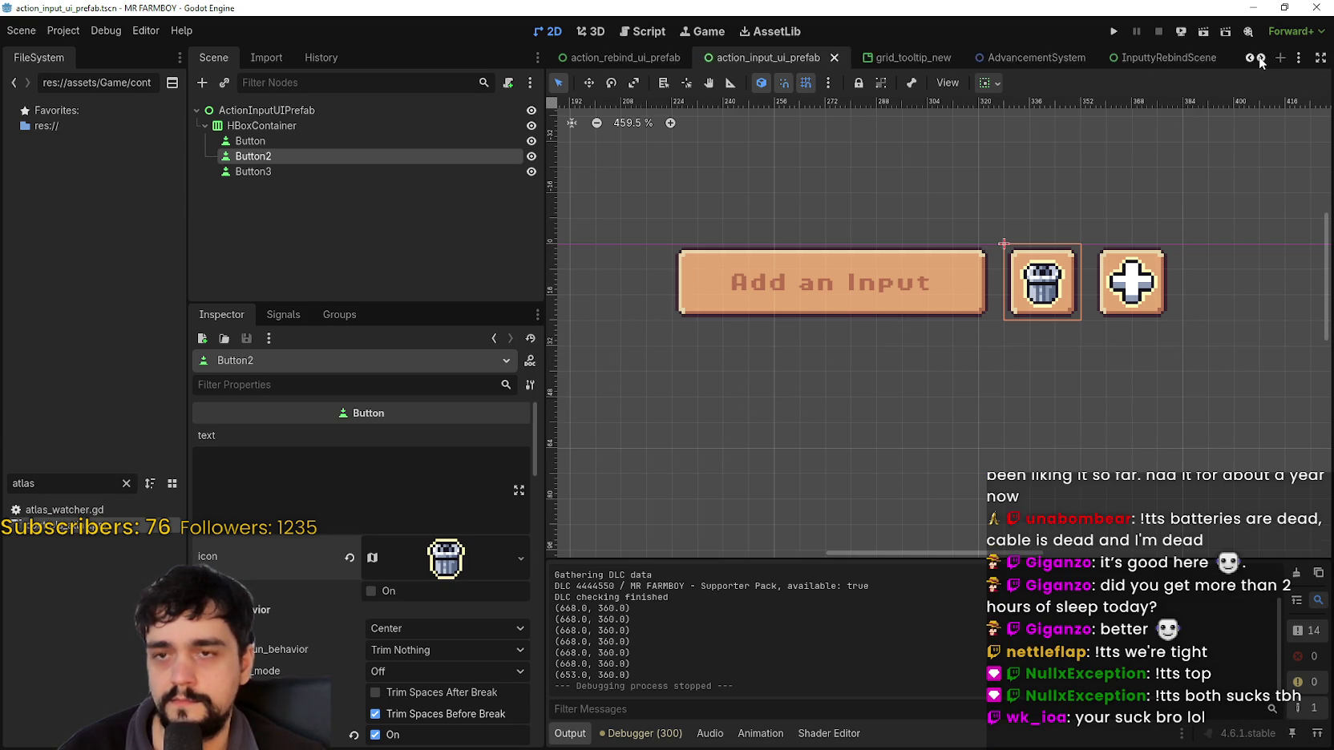
pyautogui.click(125, 484)
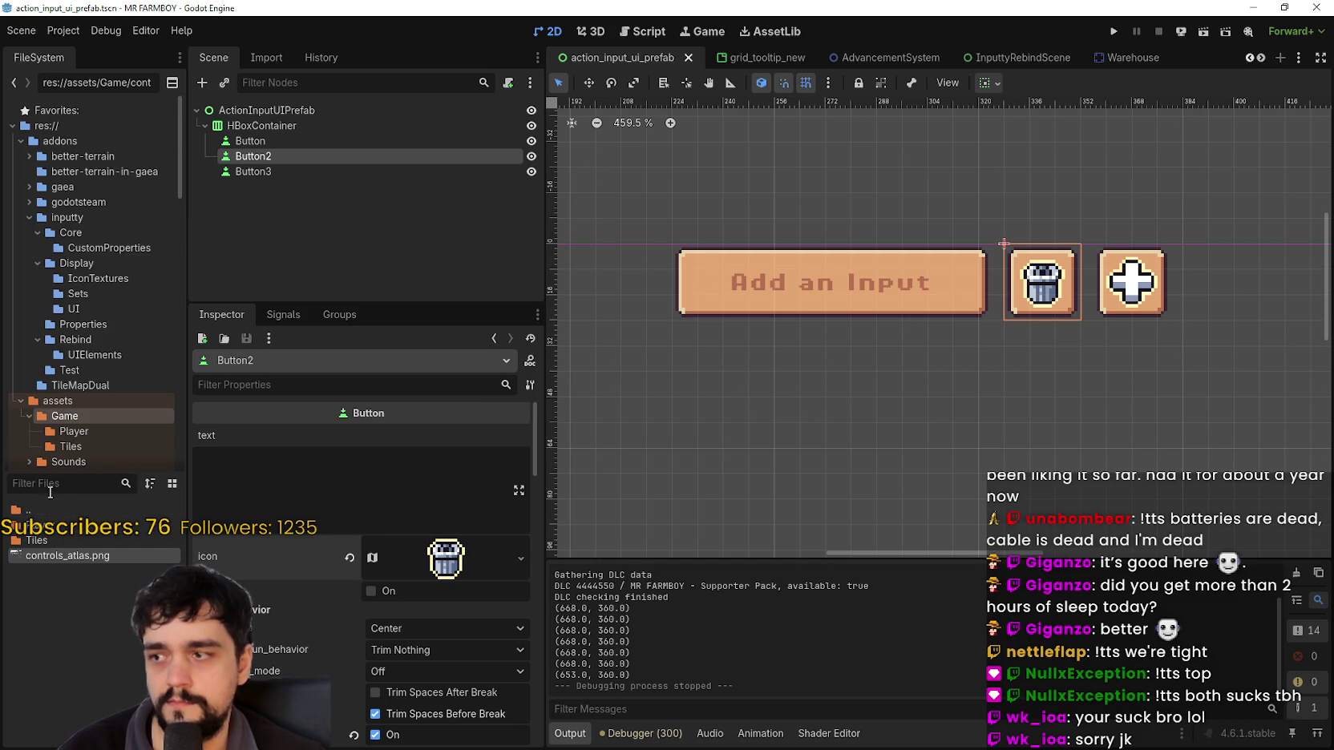
# - Browse to addons/inputty/Display/Sets and load steamdeckGamepad.tres into the Inspector
pyautogui.scroll(-2, 84, 380)
pyautogui.scroll(-2, 84, 380)
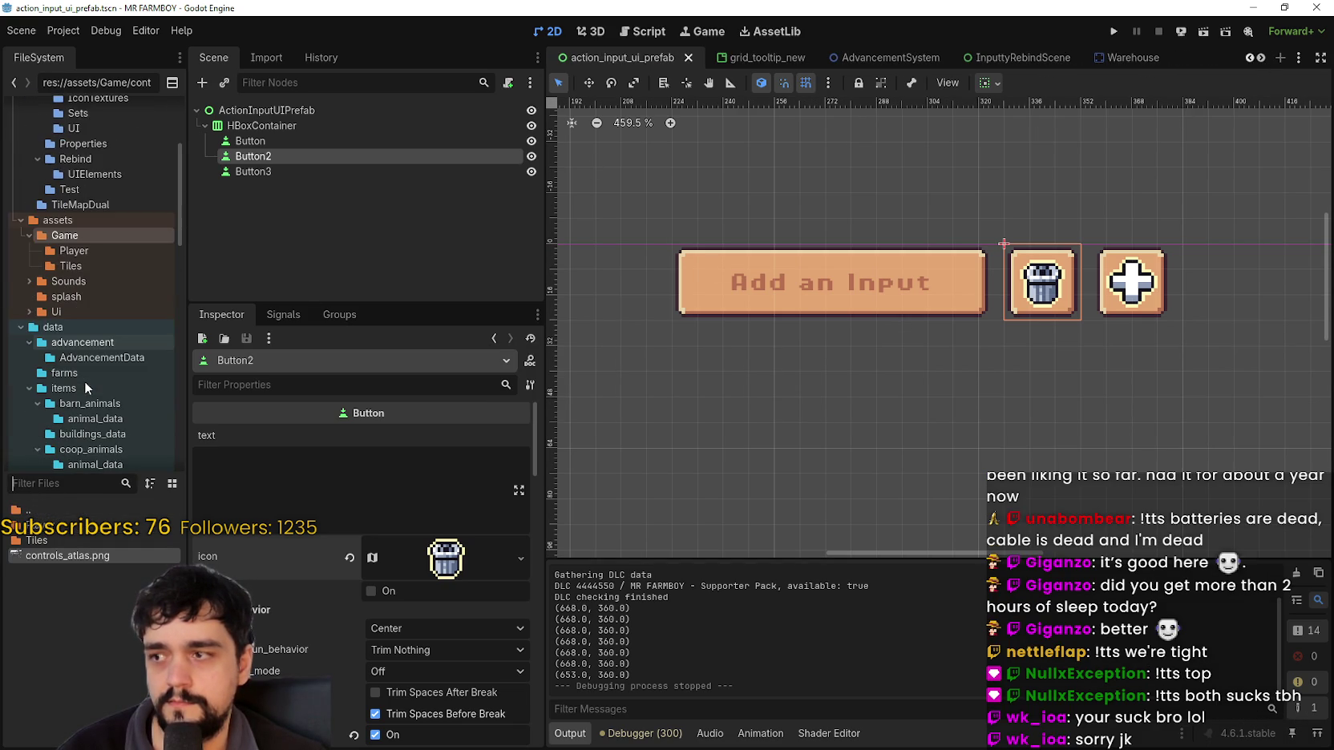
pyautogui.scroll(1, 84, 380)
pyautogui.scroll(3, 84, 383)
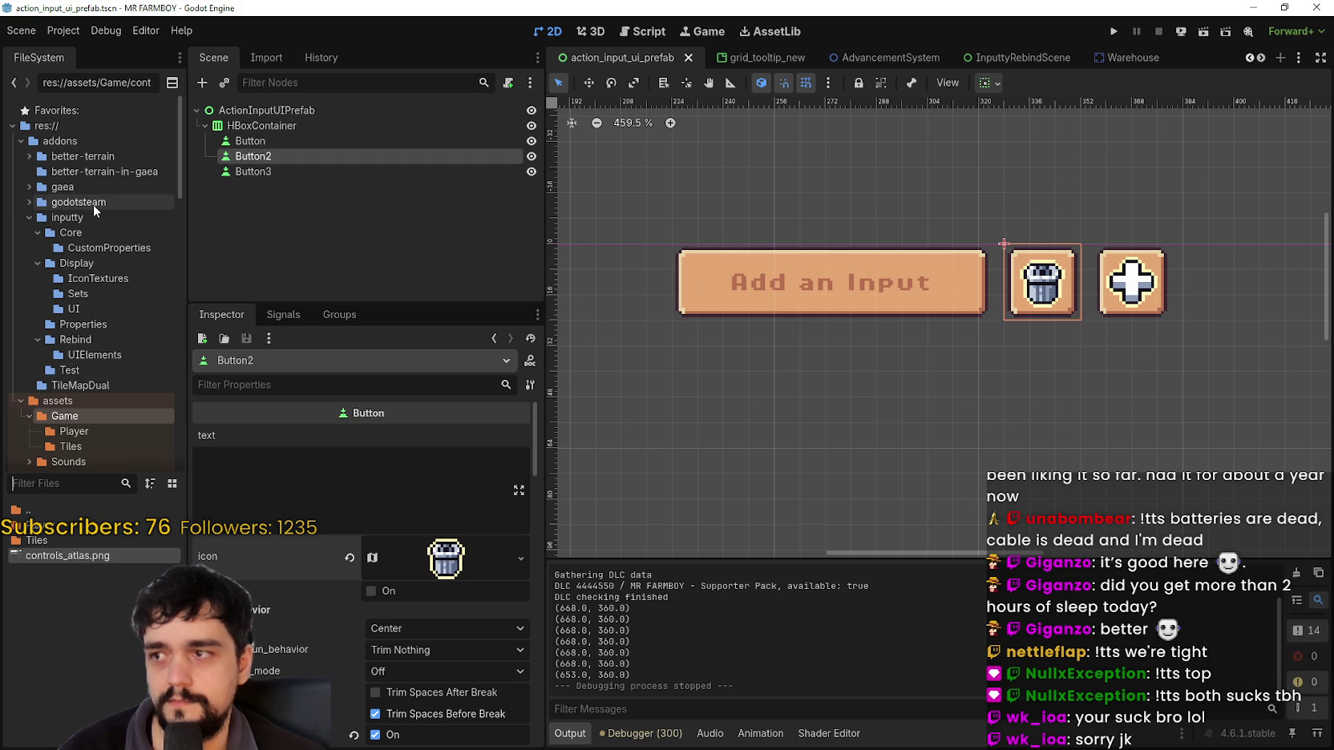
pyautogui.click(90, 264)
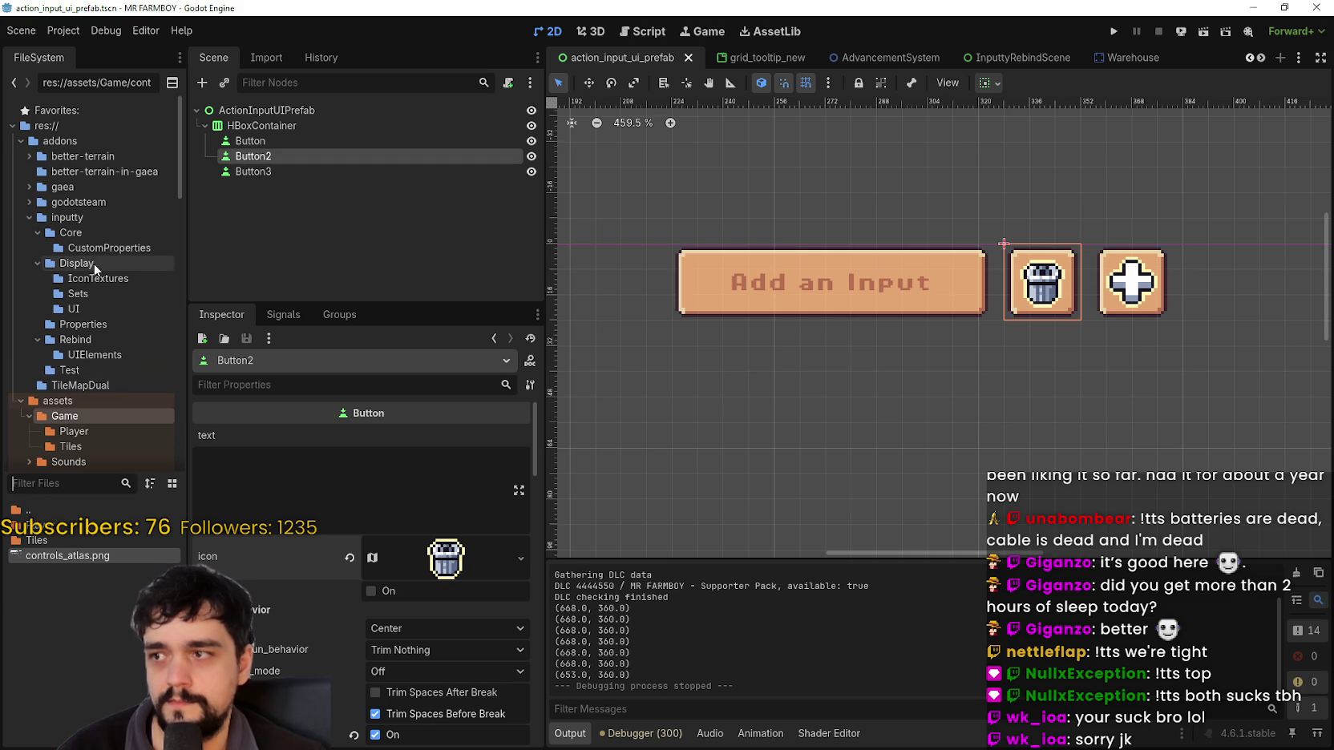
pyautogui.click(94, 276)
pyautogui.click(81, 263)
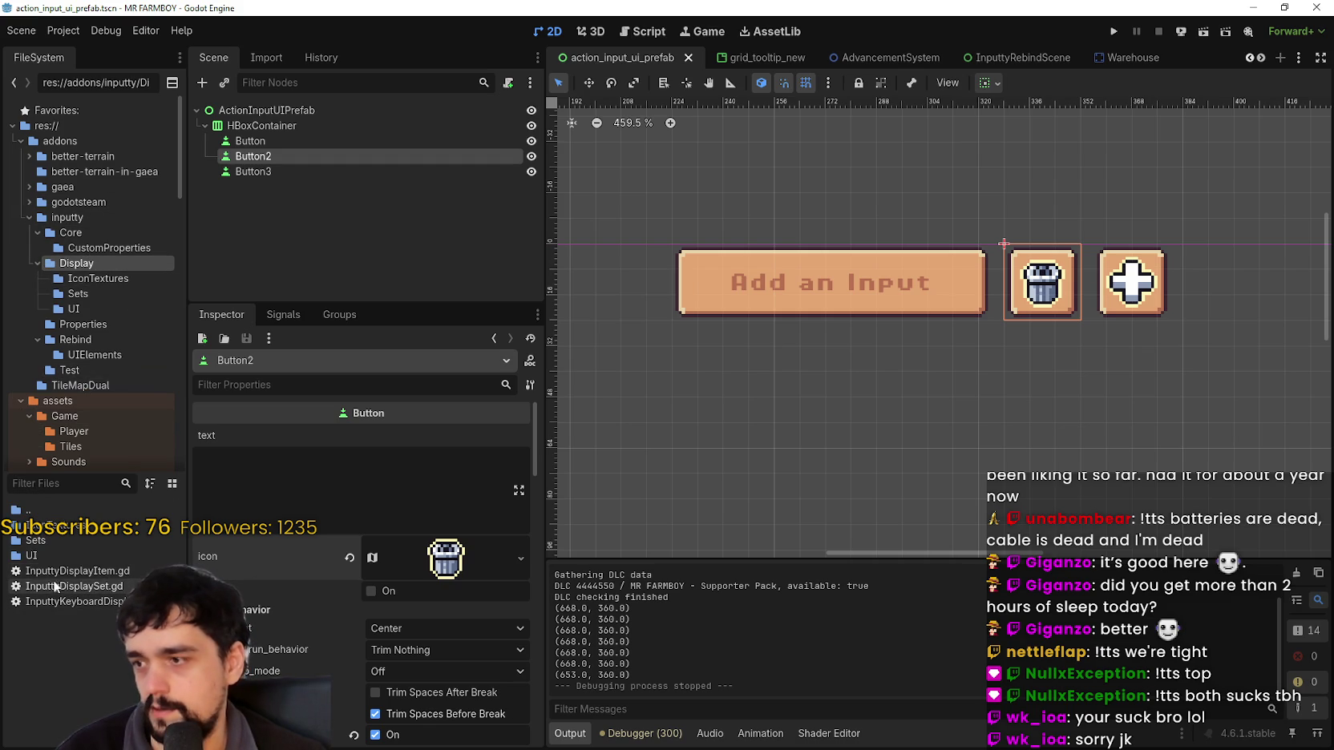
pyautogui.doubleClick(36, 540)
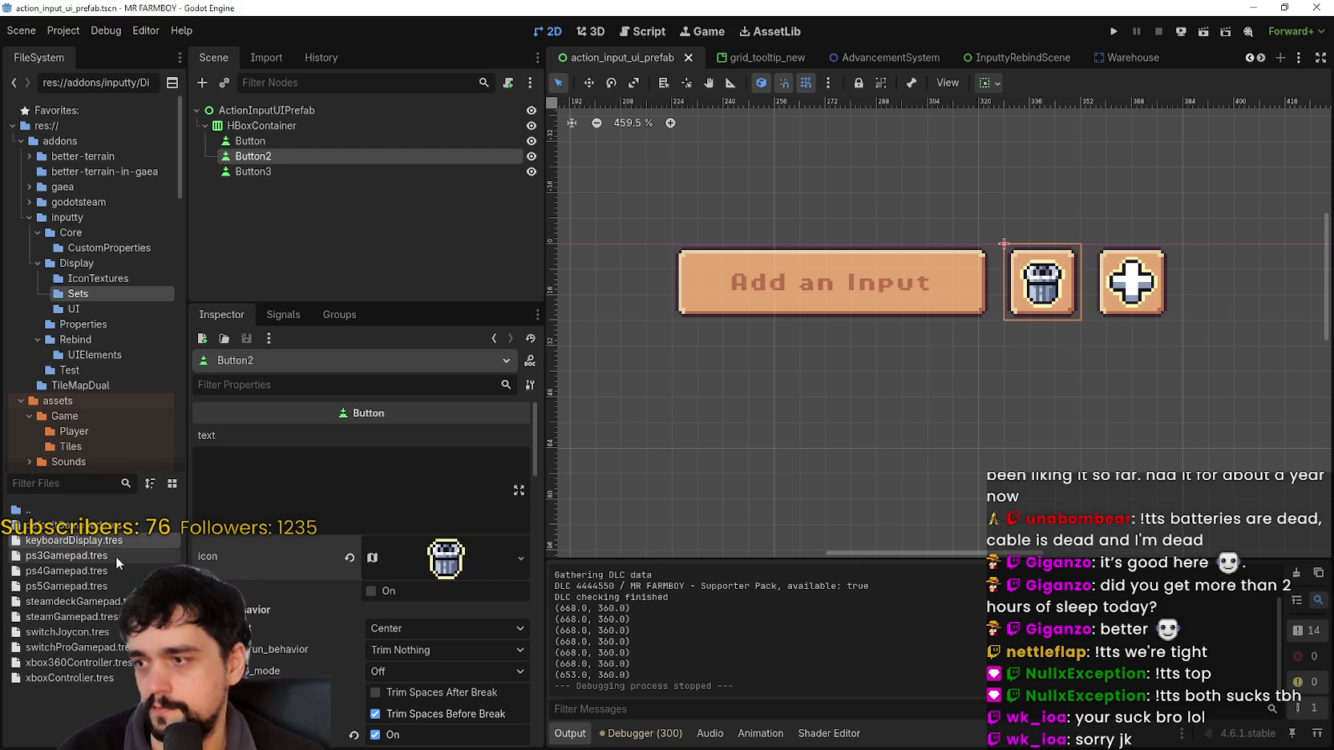
pyautogui.click(72, 601)
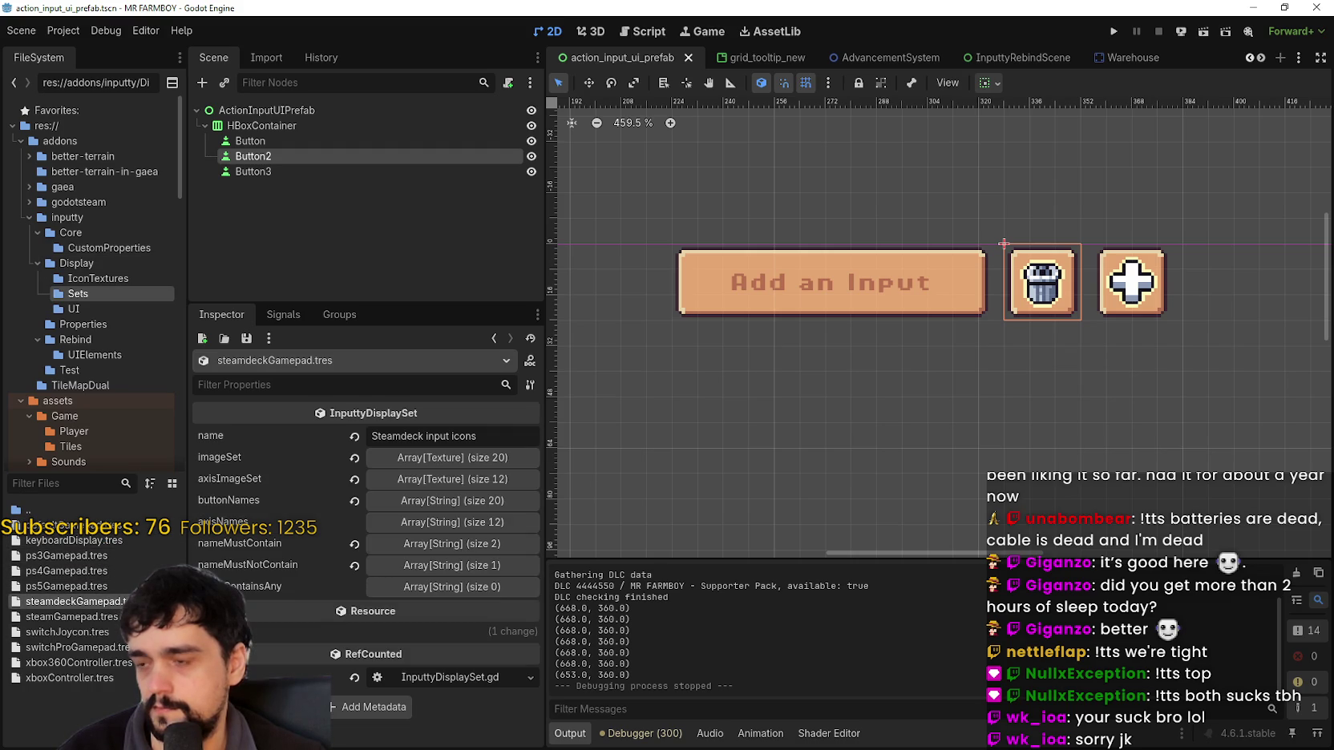
# - Expand the imageSet array and scroll through the 20 Steam Deck button textures
pyautogui.click(456, 455)
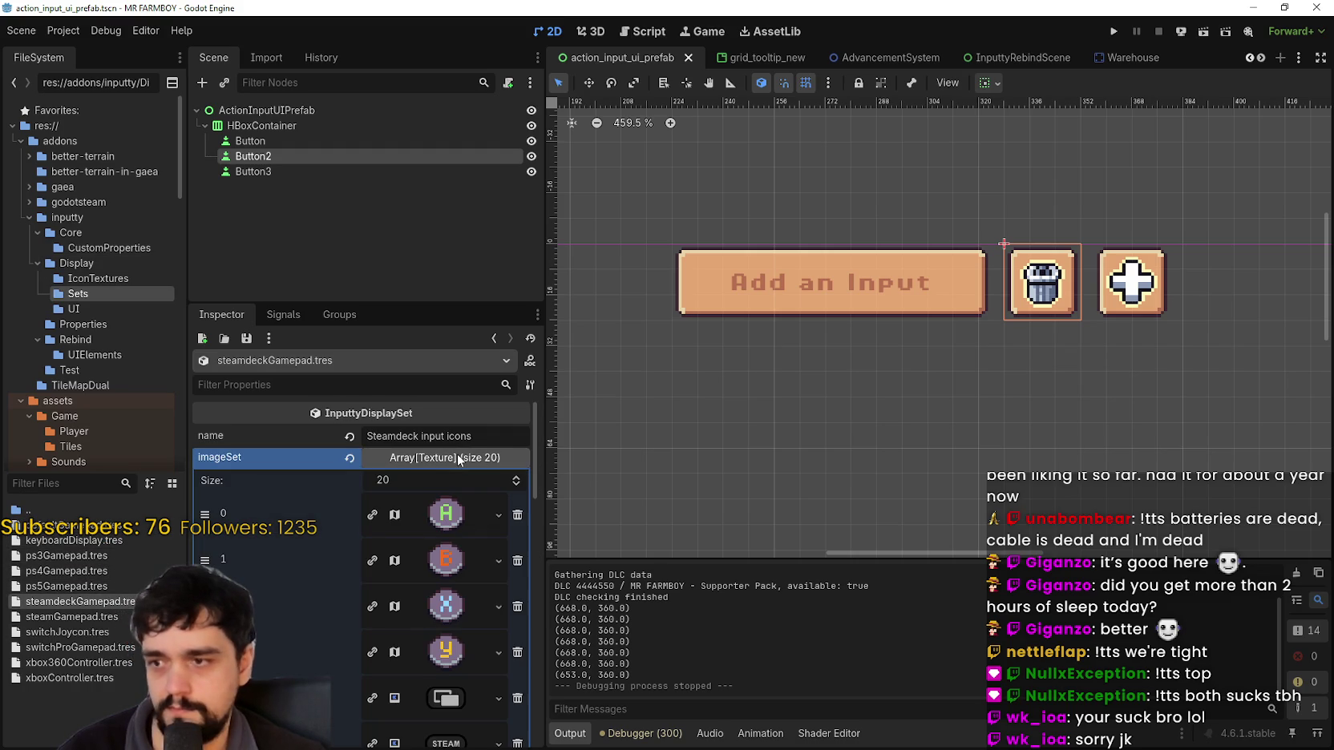
pyautogui.scroll(-3, 430, 618)
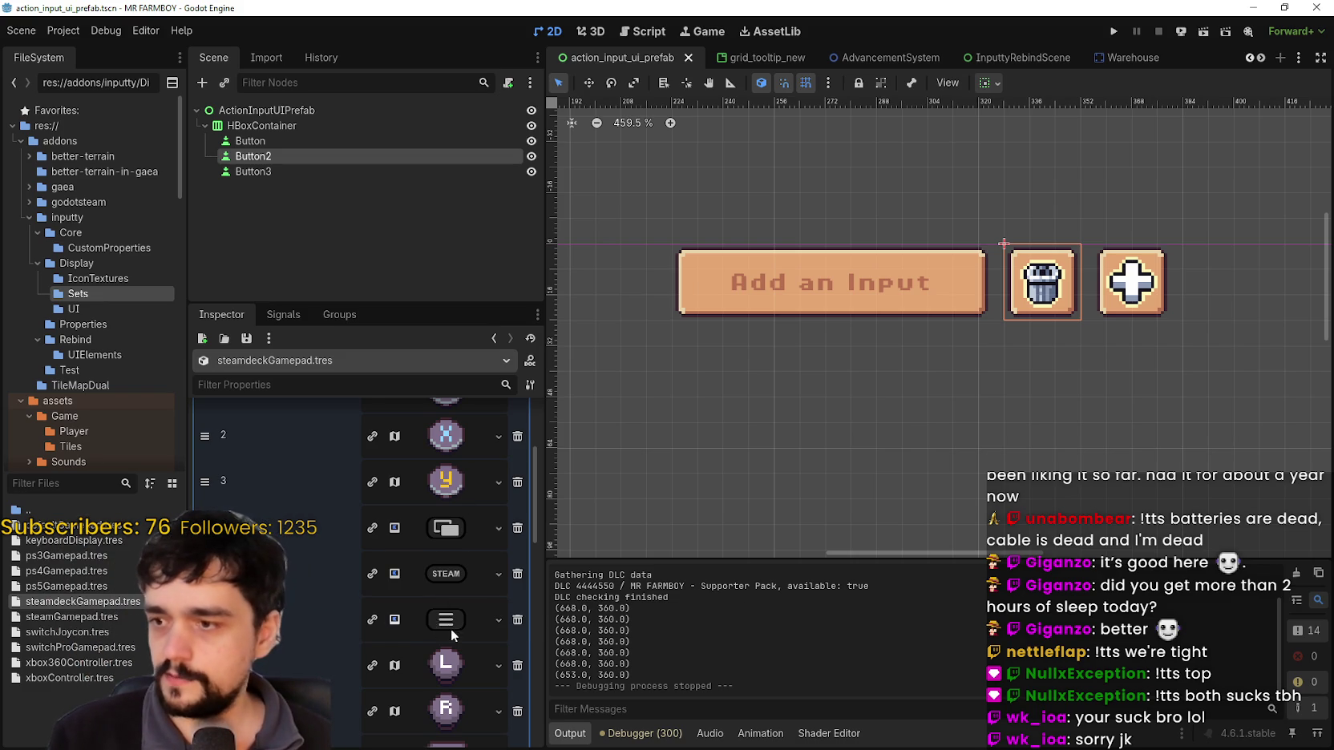
pyautogui.scroll(-2, 450, 632)
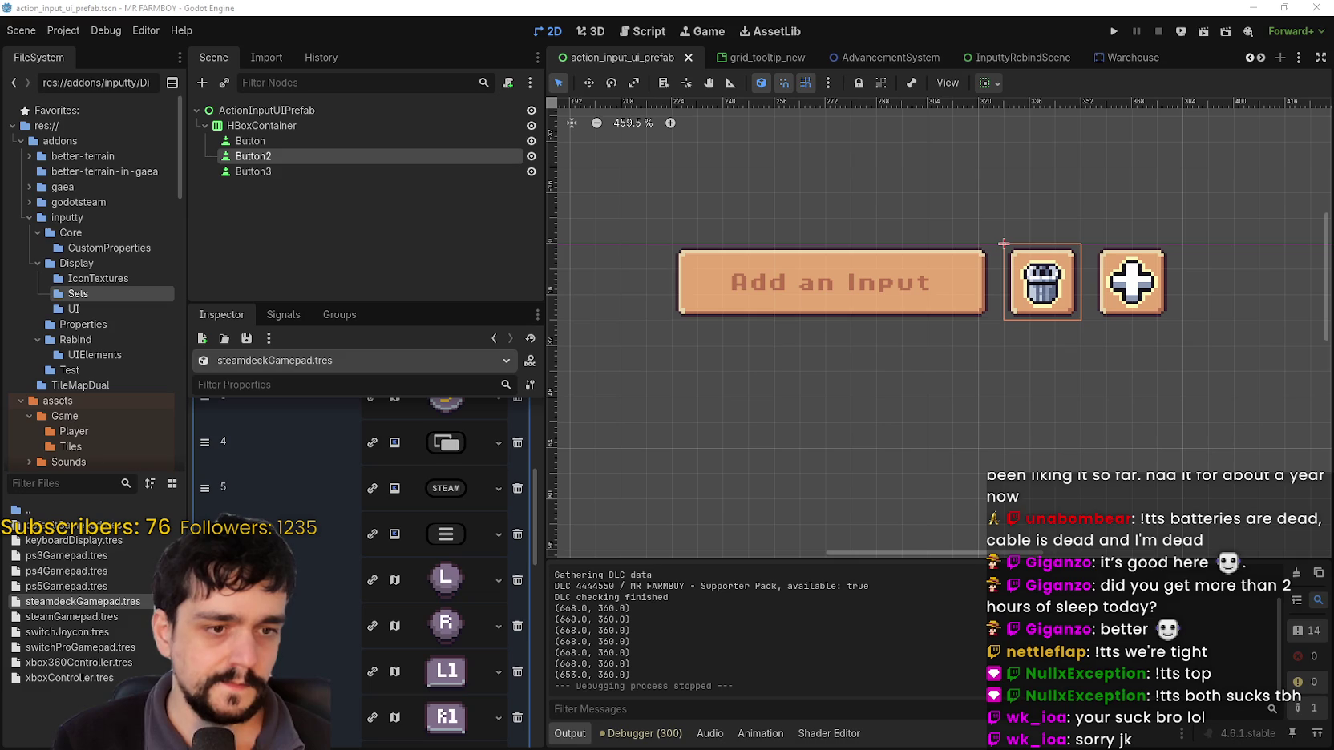
pyautogui.hotkey('alt', 'Tab')
# - Zoom and pan controls_atlas.png to the Xbox and PS5 icons, then shrink the window
pyautogui.scroll(3, 552, 396)
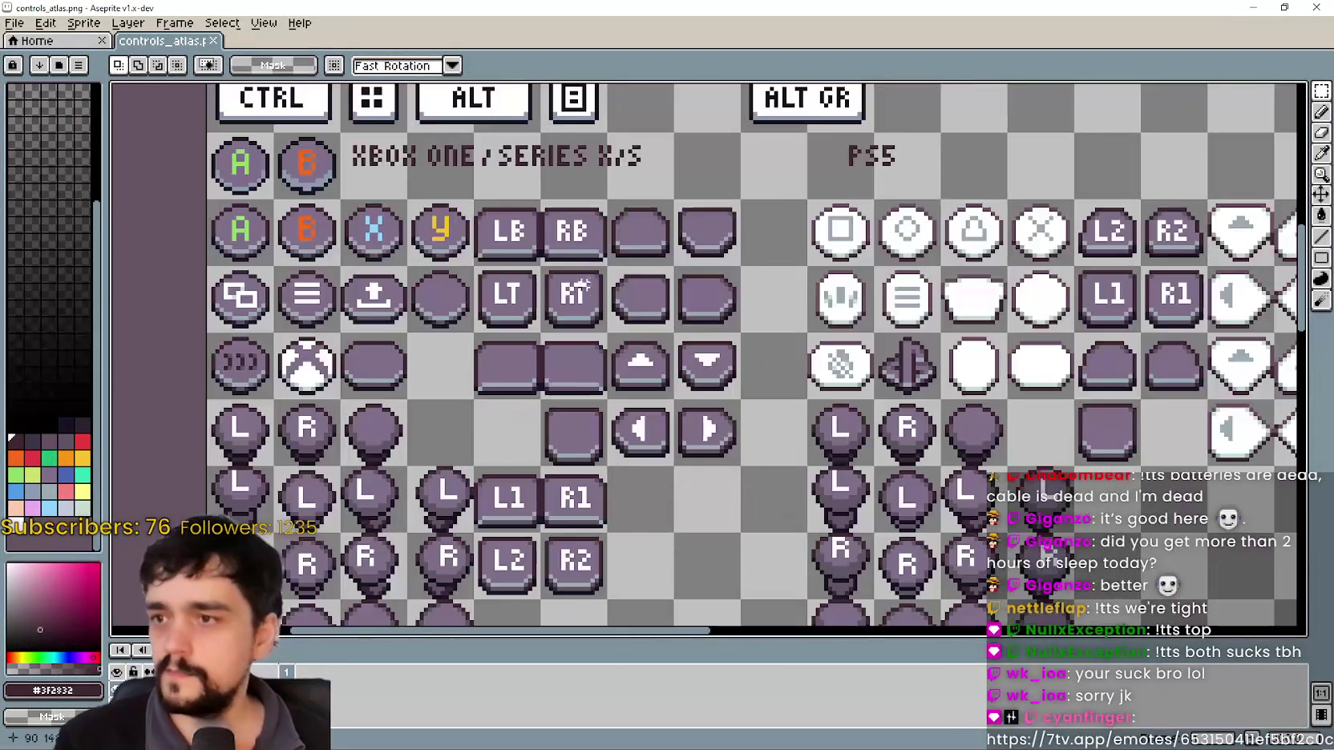
pyautogui.moveTo(551, 396); pyautogui.dragTo(653, 283)
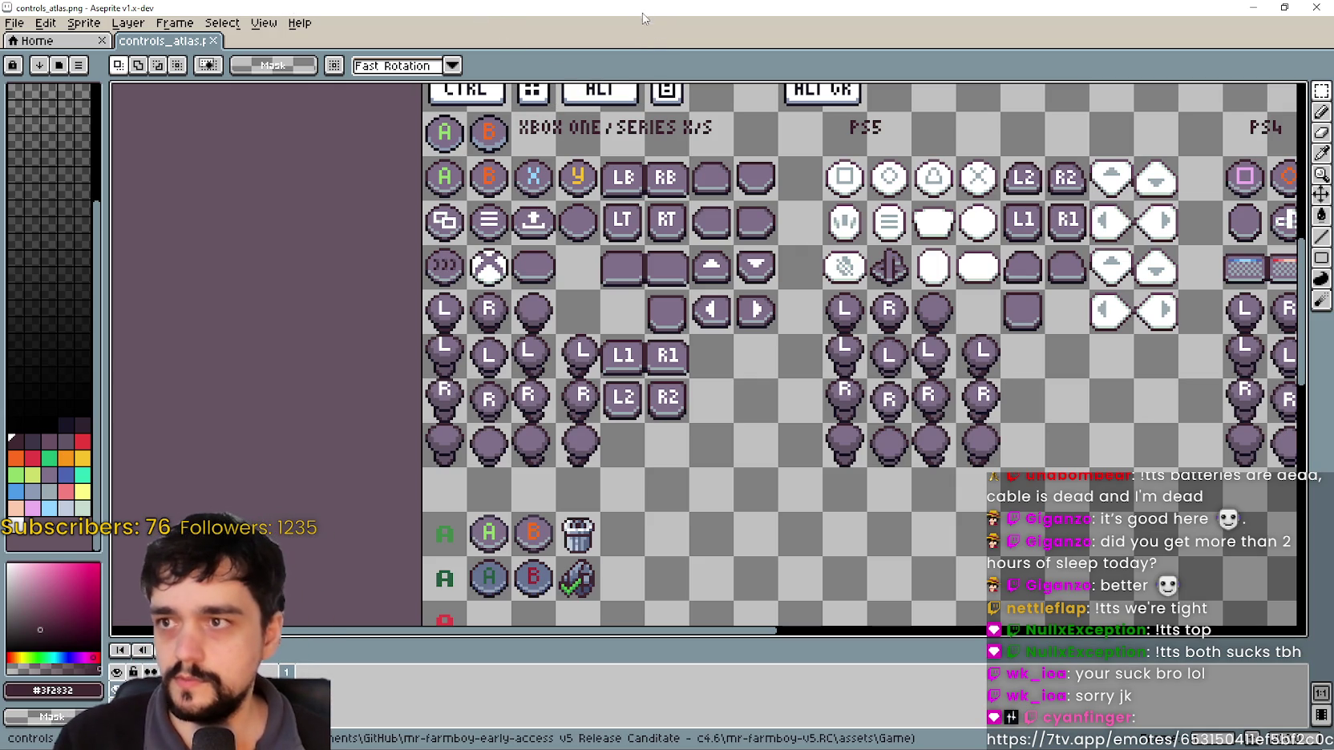
pyautogui.click(1284, 7)
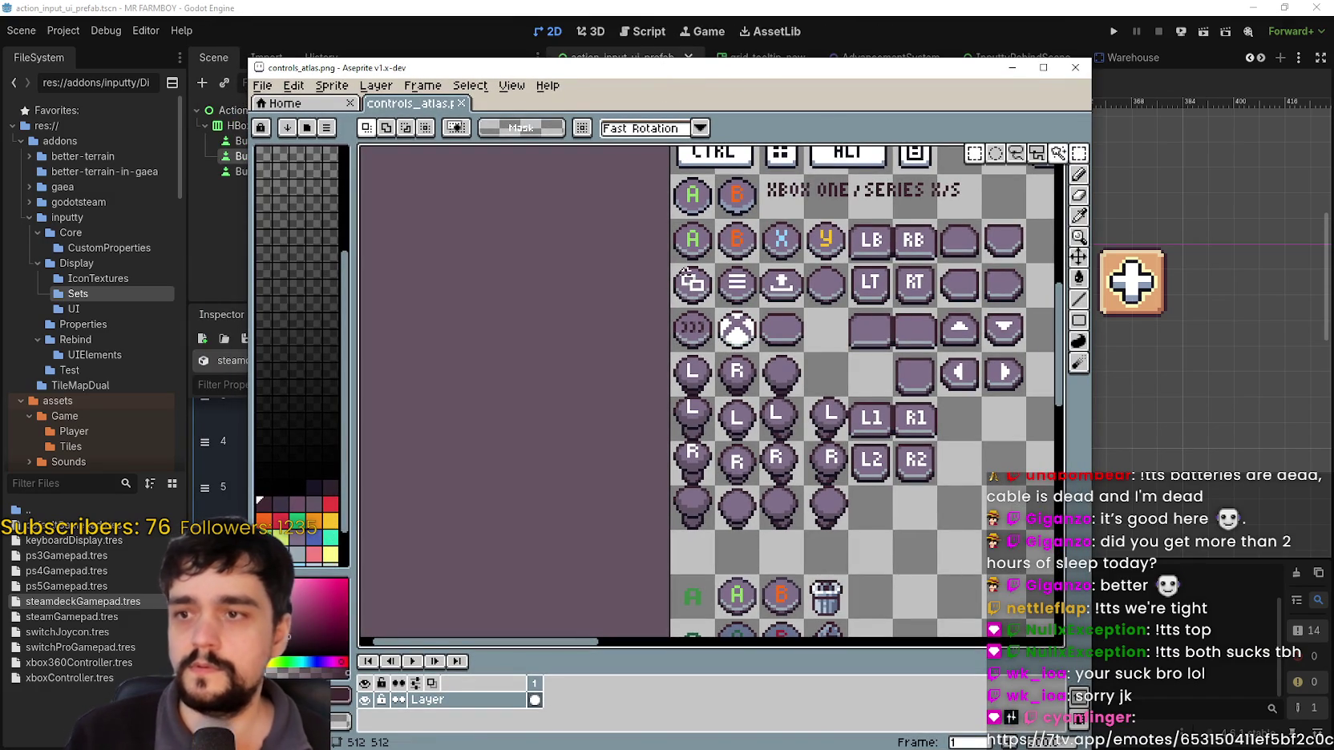
# - Select the Xbox view button tile and move it into an empty cell right of R1
pyautogui.moveTo(683, 294); pyautogui.dragTo(694, 307)
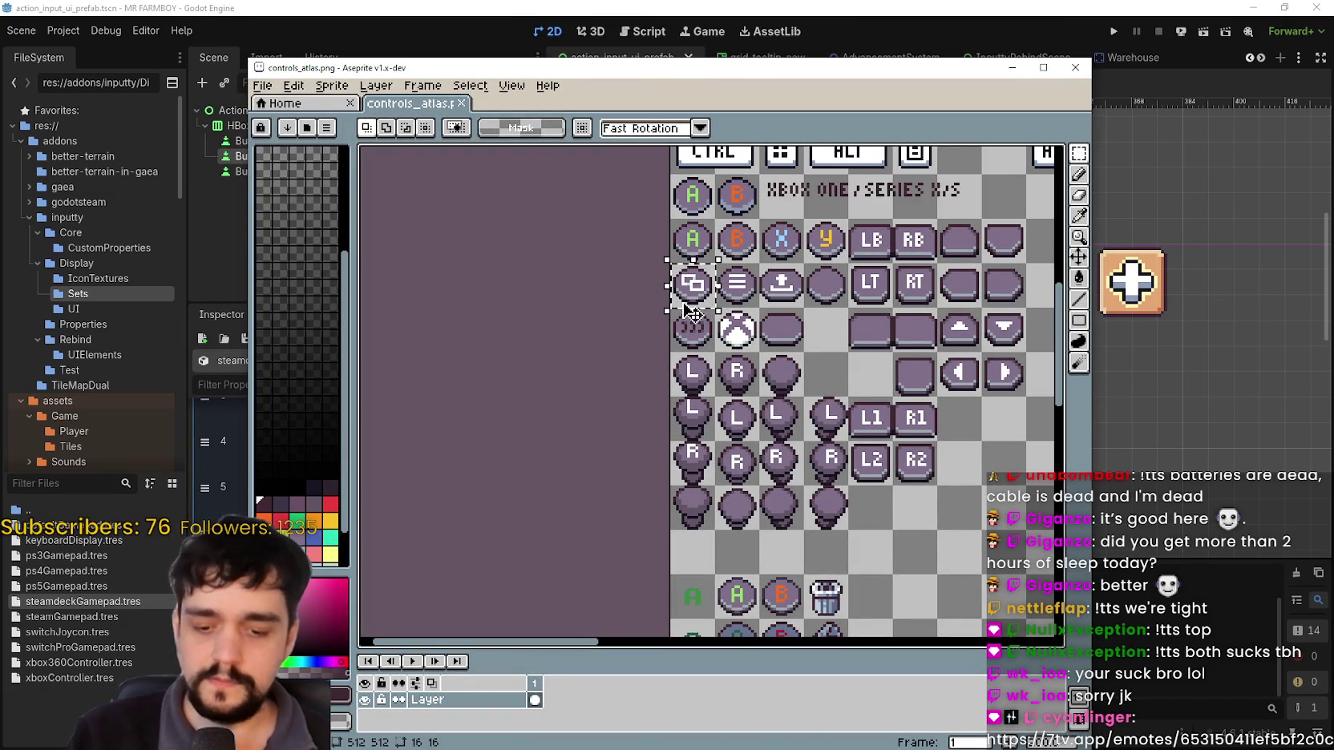
pyautogui.moveTo(830, 351)
pyautogui.mouseDown()
pyautogui.moveTo(796, 300)
pyautogui.moveTo(665, 353)
pyautogui.mouseUp()
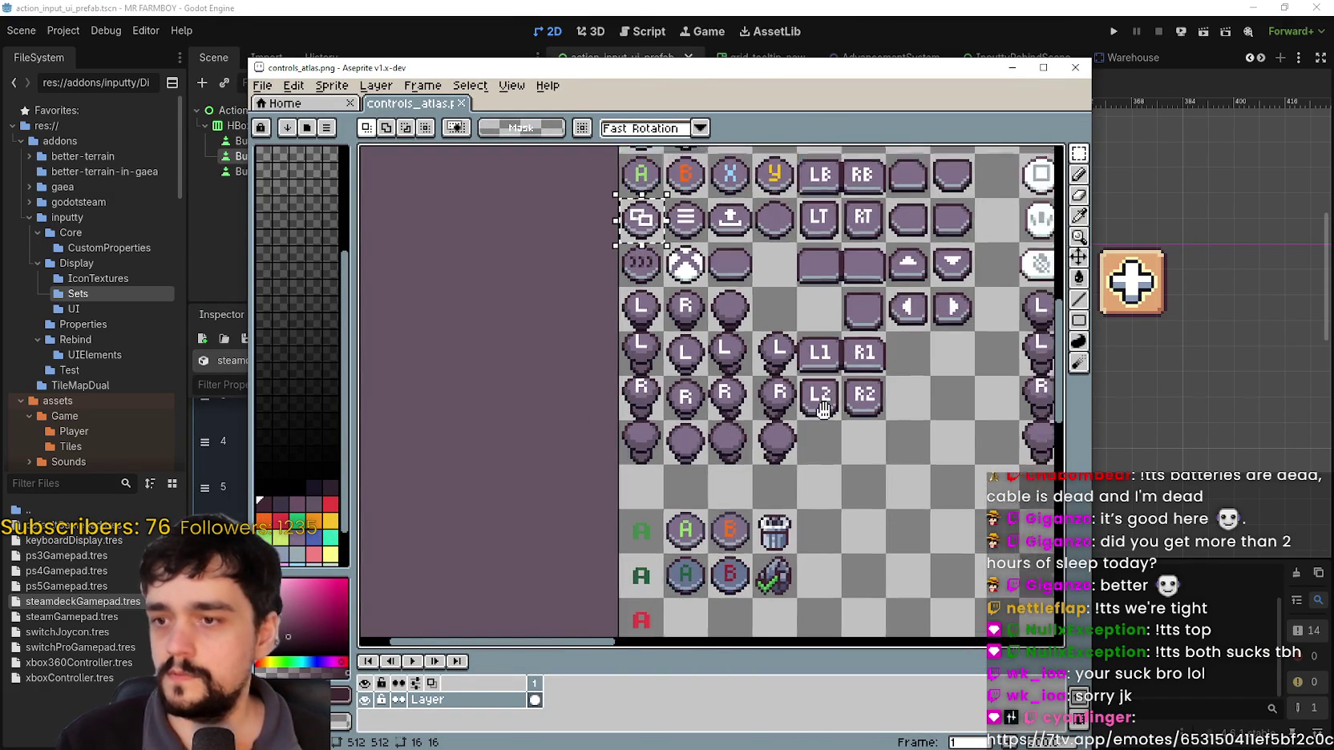
pyautogui.moveTo(549, 276); pyautogui.dragTo(860, 411)
pyautogui.scroll(3, 878, 423)
pyautogui.scroll(2, 878, 424)
# - Redo the view button move and sample its white outline colour with the eyedropper
pyautogui.press('i')
pyautogui.scroll(-3, 887, 259)
pyautogui.hotkey('ctrl', 'z')
pyautogui.moveTo(545, 272); pyautogui.dragTo(857, 405)
pyautogui.scroll(3, 850, 417)
pyautogui.scroll(2, 850, 417)
pyautogui.press('i')
pyautogui.scroll(1, 824, 330)
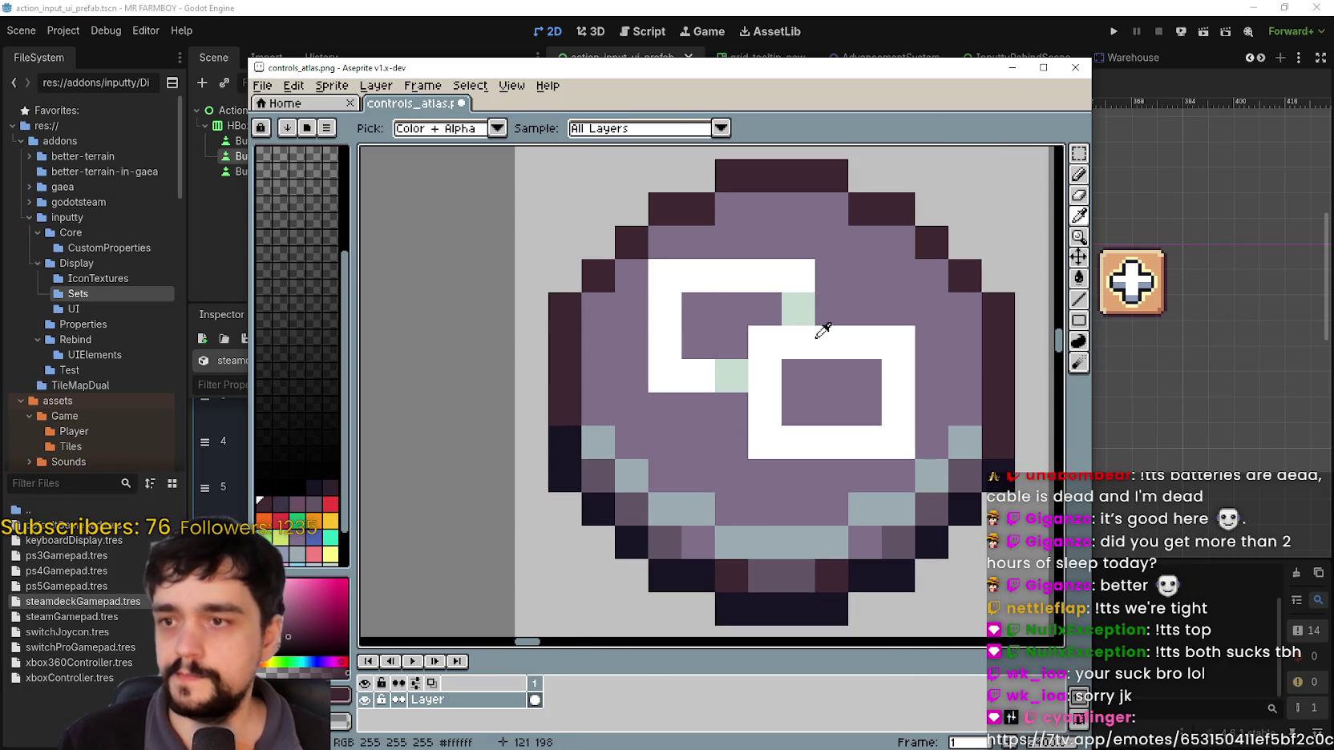
pyautogui.click(824, 335)
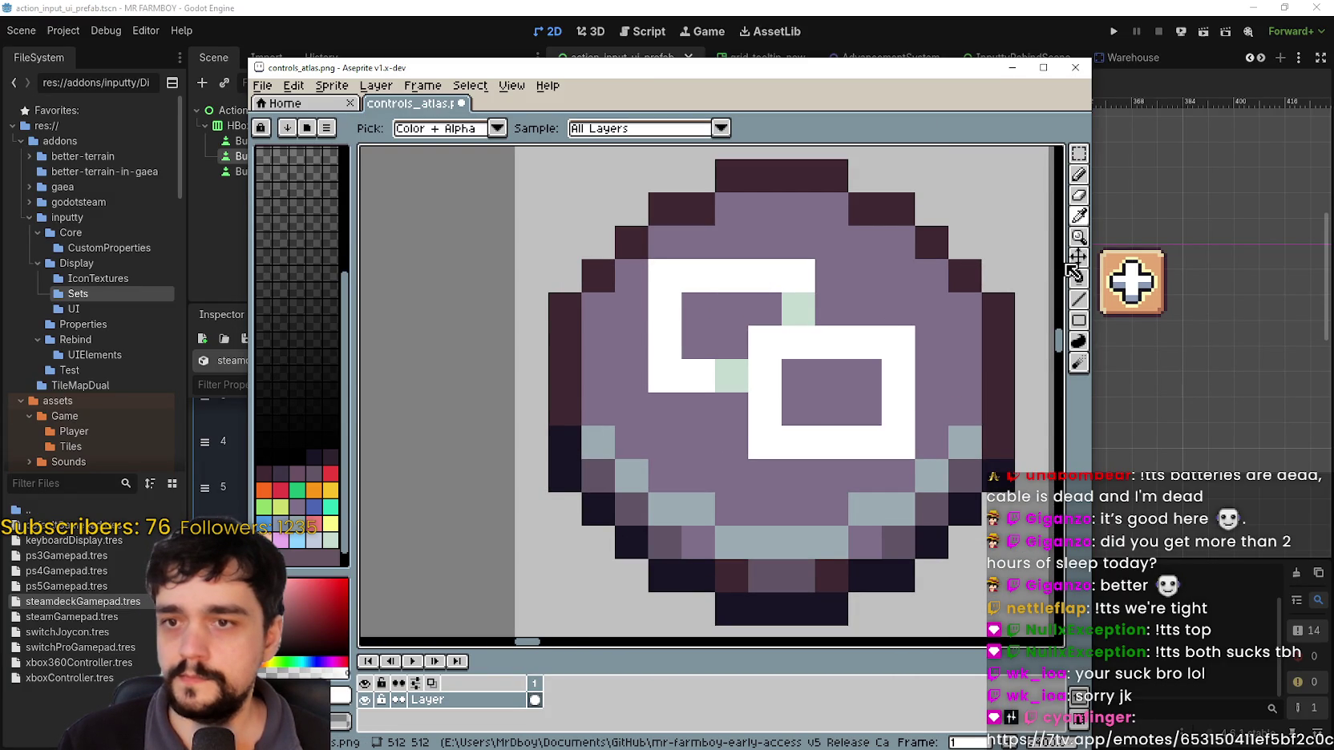